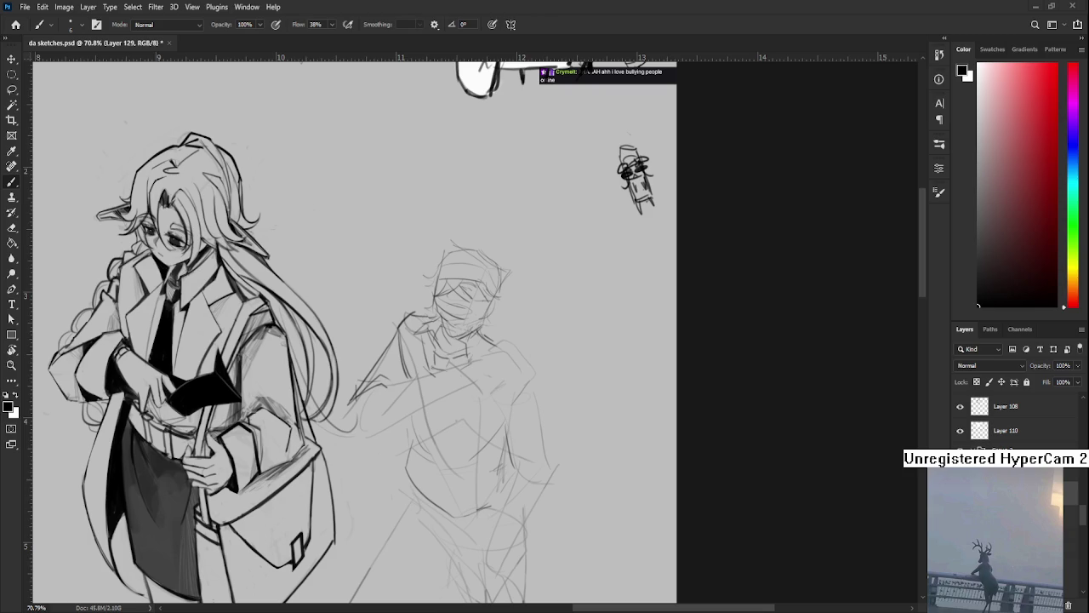
# Undo the outstretched arm strokes and redraw the arm with two fresh pencil strokes
pyautogui.moveTo(374, 401); pyautogui.dragTo(377, 384)
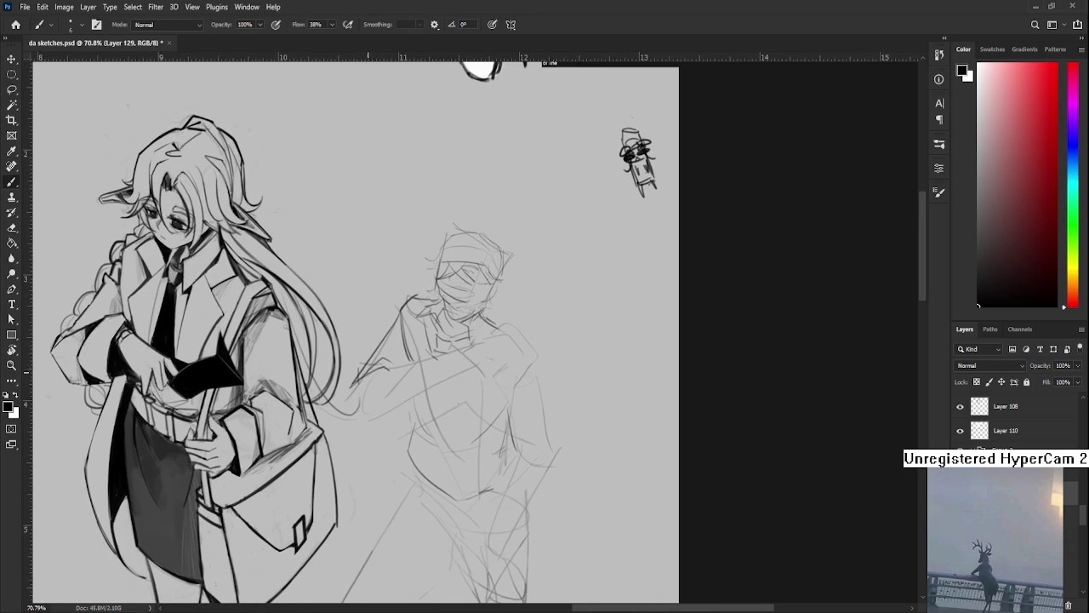
pyautogui.moveTo(387, 390); pyautogui.dragTo(377, 407)
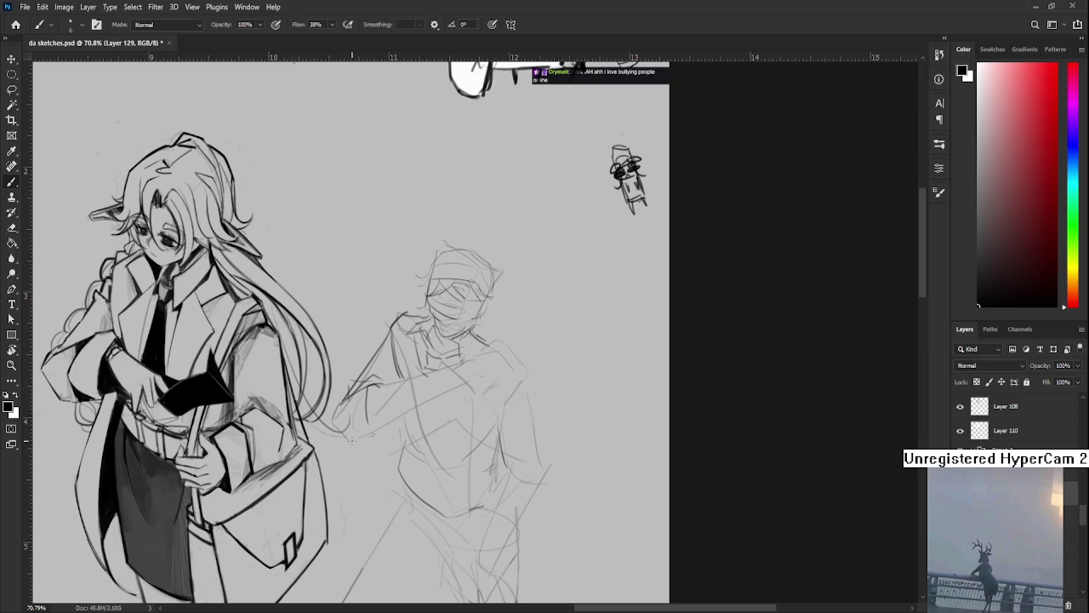
pyautogui.hotkey('ctrl', 'z')
pyautogui.hotkey('ctrl', 'z')
pyautogui.moveTo(339, 400); pyautogui.dragTo(365, 442)
pyautogui.moveTo(356, 441); pyautogui.dragTo(376, 440)
# Loop a lasso selection around the outstretched arm sketch
pyautogui.moveTo(385, 403)
pyautogui.mouseDown()
pyautogui.moveTo(388, 433)
pyautogui.moveTo(410, 392)
pyautogui.mouseUp()
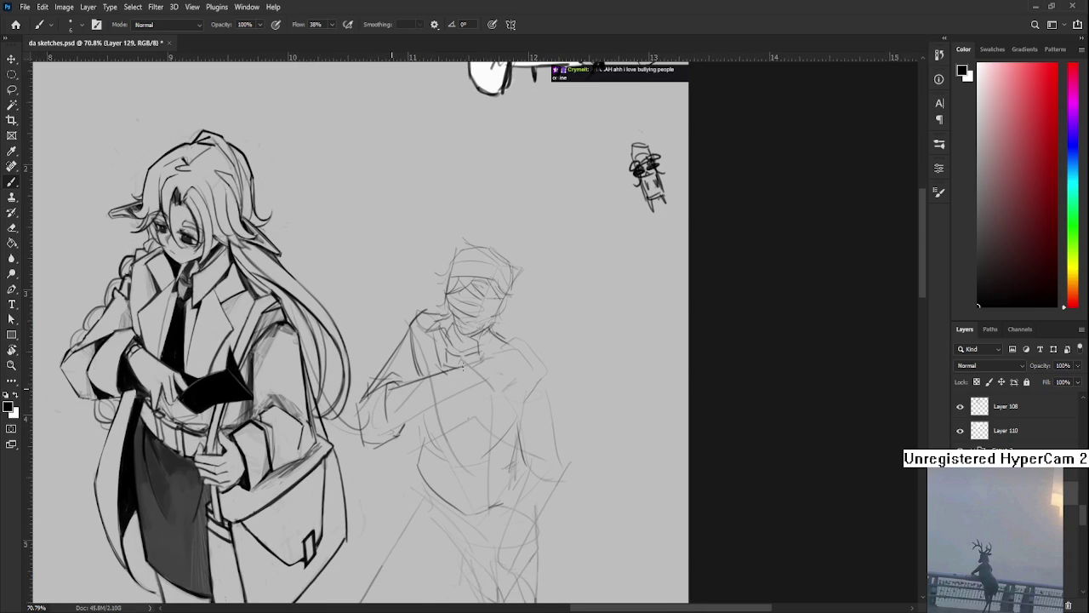
pyautogui.moveTo(452, 380)
pyautogui.mouseDown()
pyautogui.moveTo(431, 371)
pyautogui.moveTo(426, 382)
pyautogui.mouseUp()
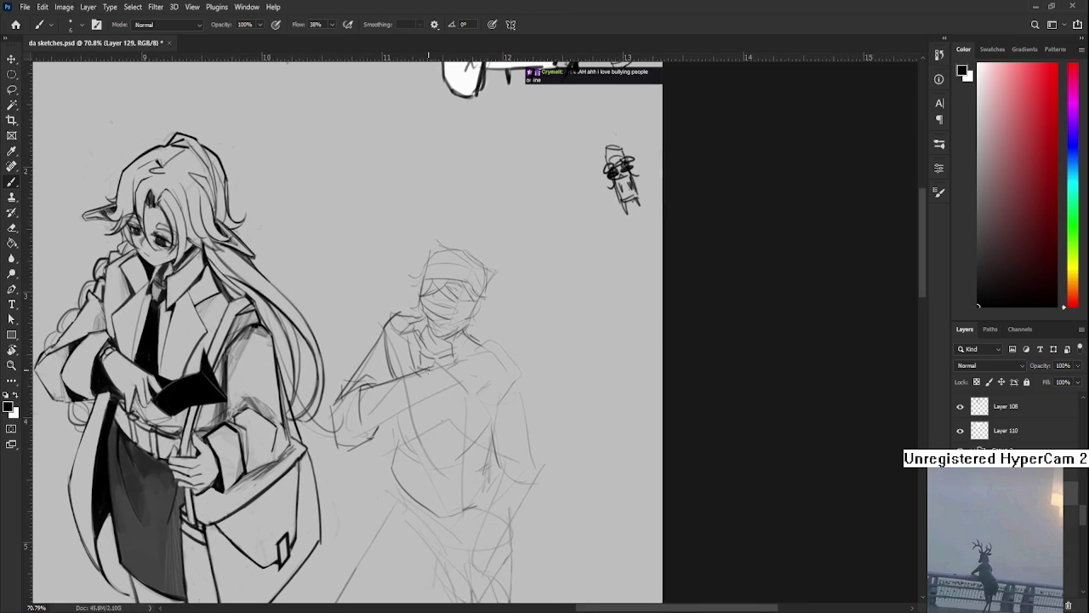
pyautogui.moveTo(430, 408); pyautogui.dragTo(456, 404)
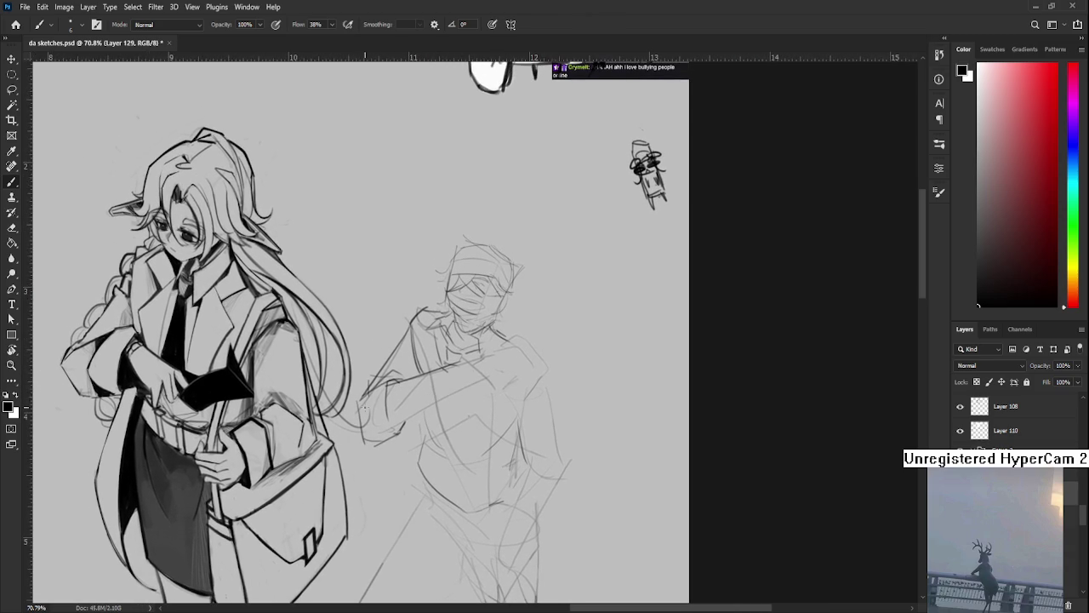
pyautogui.press('l')
pyautogui.moveTo(388, 366); pyautogui.dragTo(419, 429)
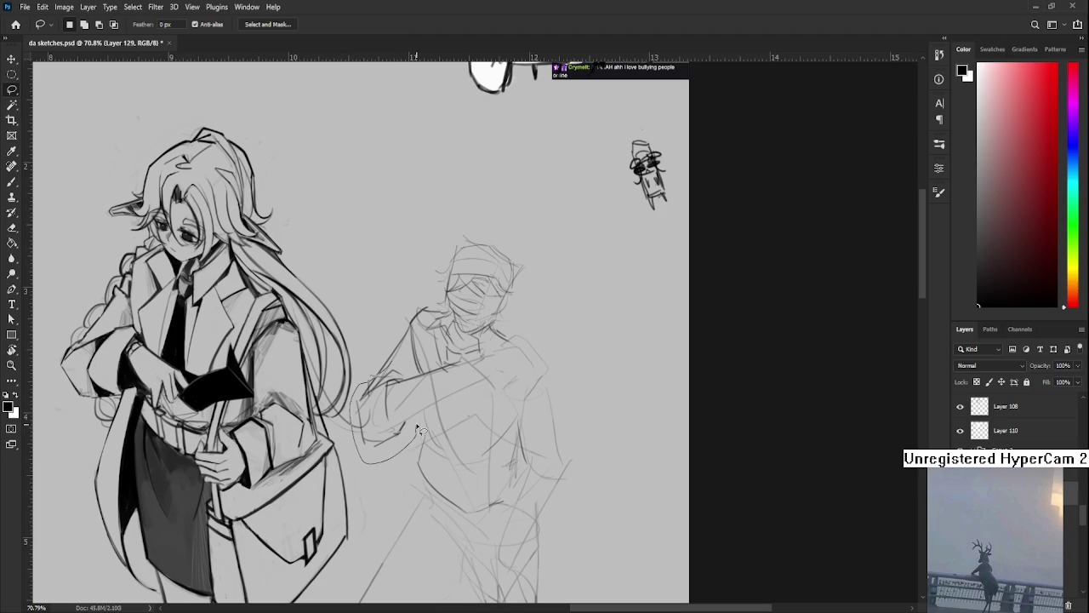
# Free-transform the lassoed arm slightly to the right and commit the move
pyautogui.hotkey('ctrl', 't')
pyautogui.moveTo(397, 407); pyautogui.dragTo(417, 399)
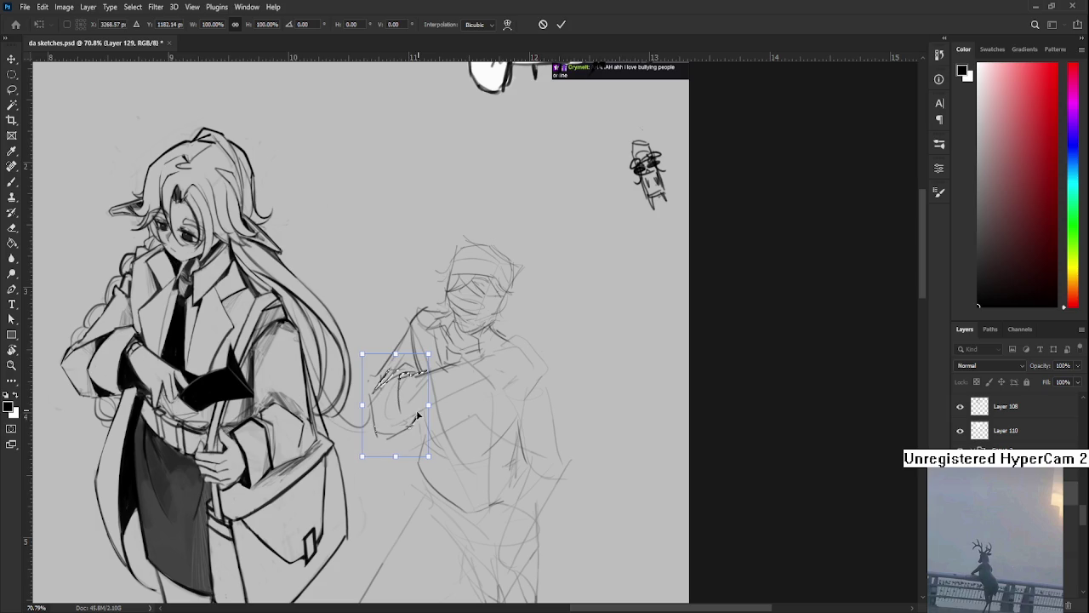
pyautogui.press('Return')
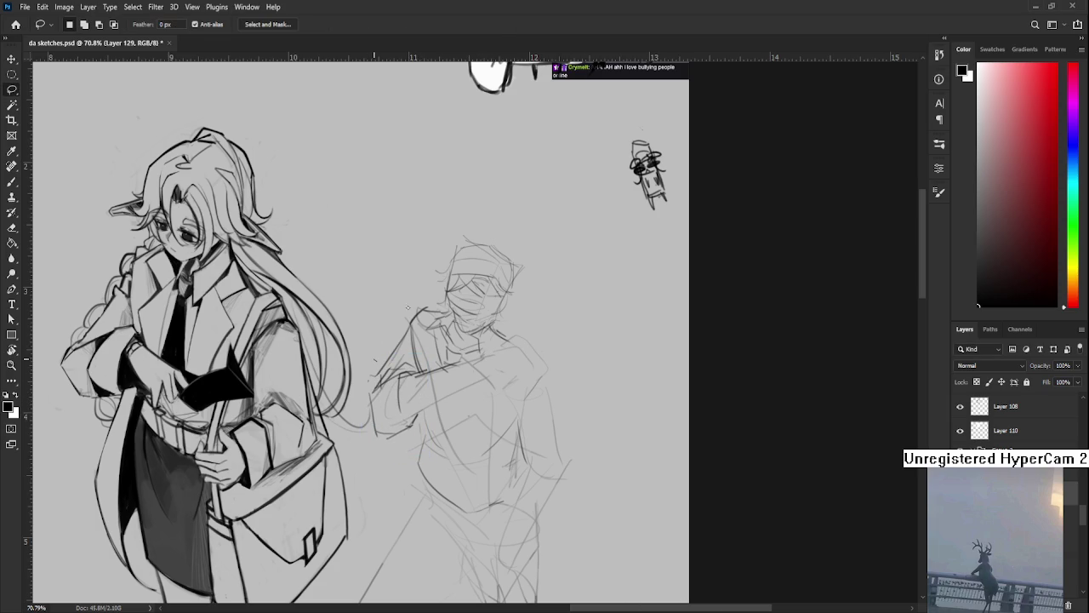
pyautogui.press('e')
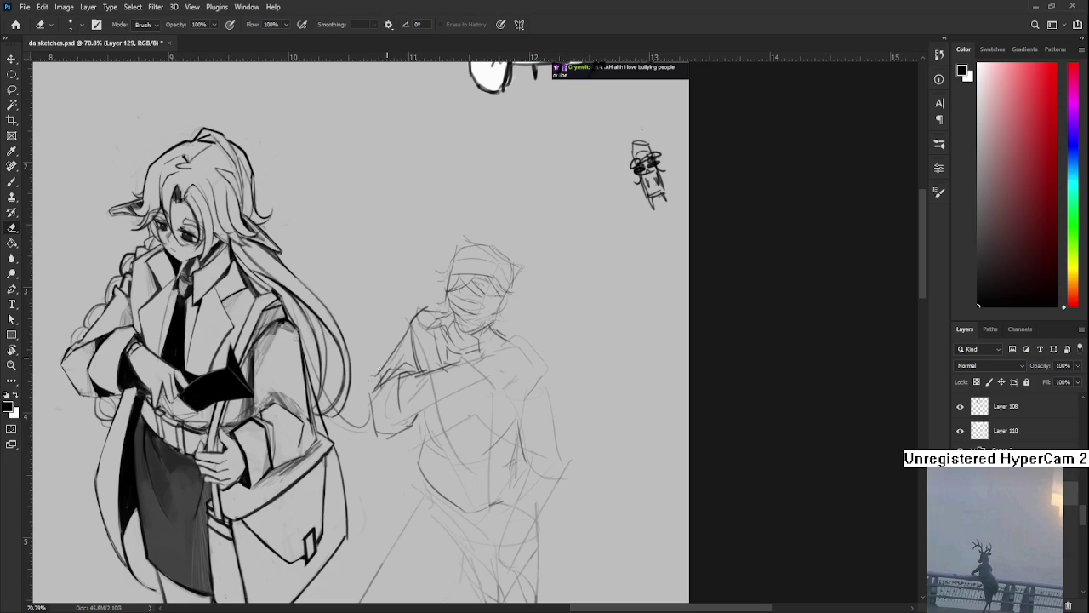
# Sketch short strokes near the figure's shoulder, alternating between brush and eraser
pyautogui.press('b')
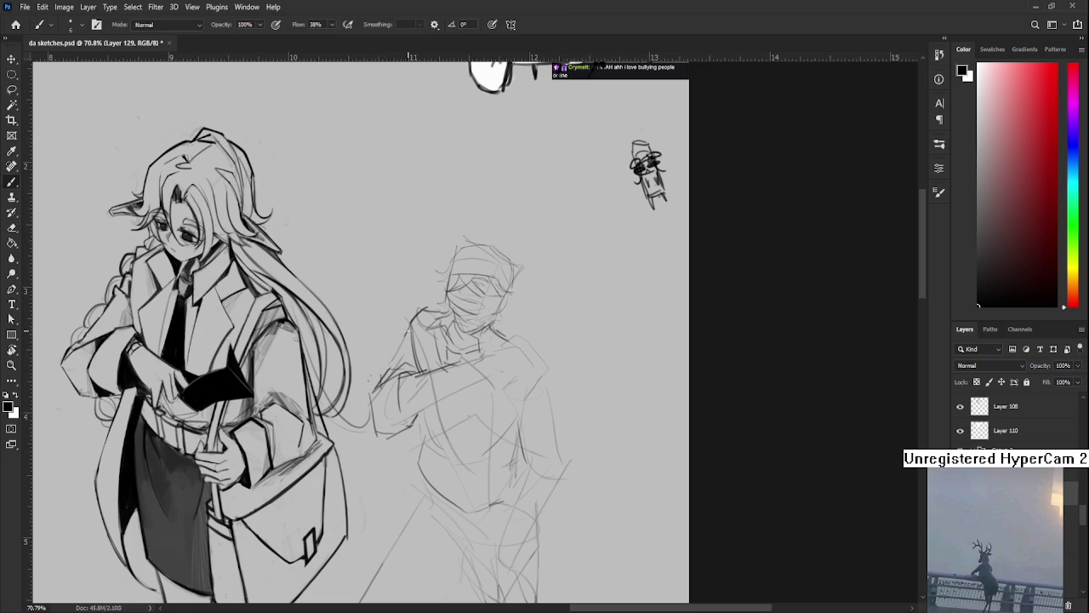
pyautogui.moveTo(358, 400); pyautogui.dragTo(311, 460)
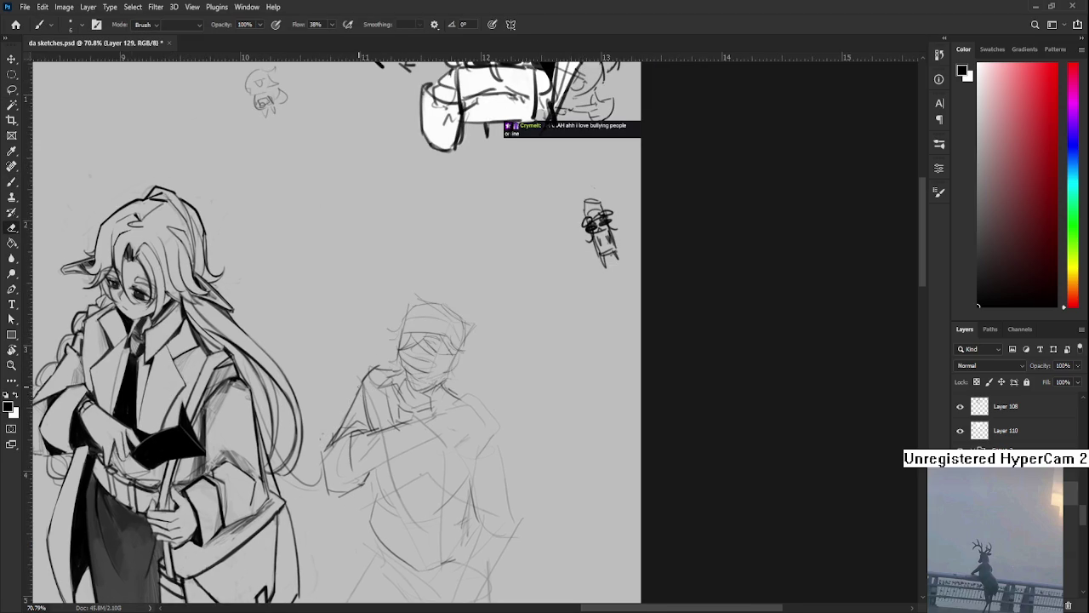
pyautogui.press('e')
pyautogui.press('b')
pyautogui.press('e')
pyautogui.press('b')
pyautogui.moveTo(364, 388)
pyautogui.mouseDown()
pyautogui.moveTo(378, 368)
pyautogui.moveTo(392, 373)
pyautogui.moveTo(374, 375)
pyautogui.mouseUp()
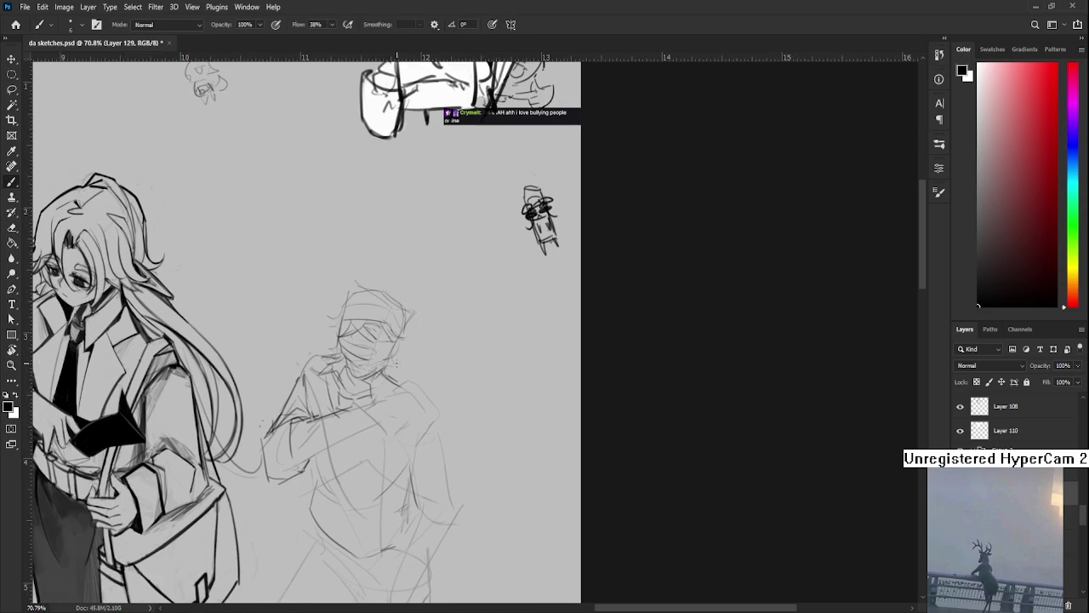
pyautogui.press('e')
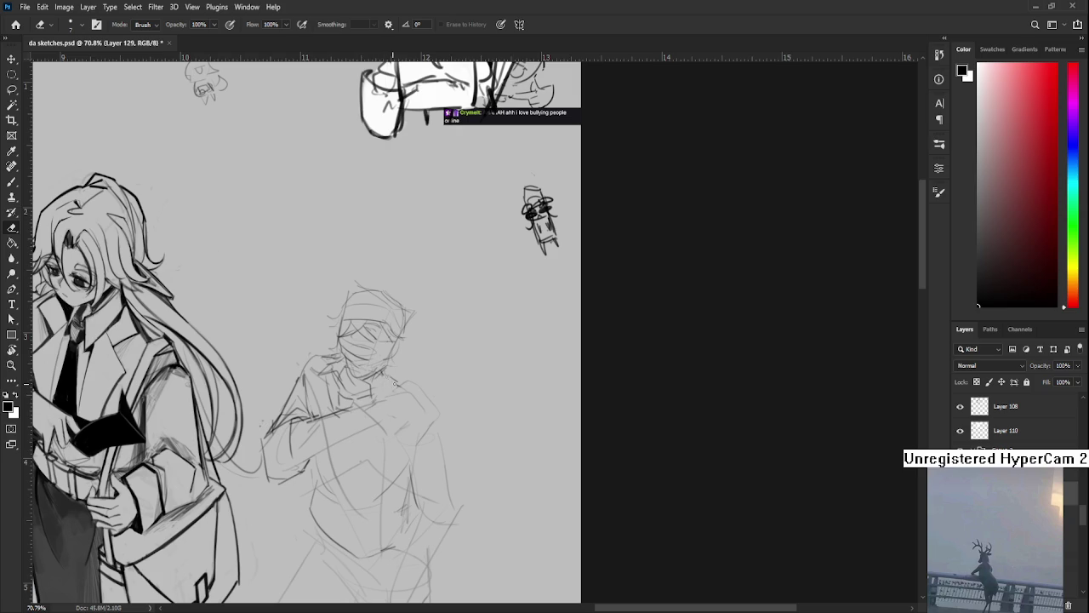
pyautogui.press('b')
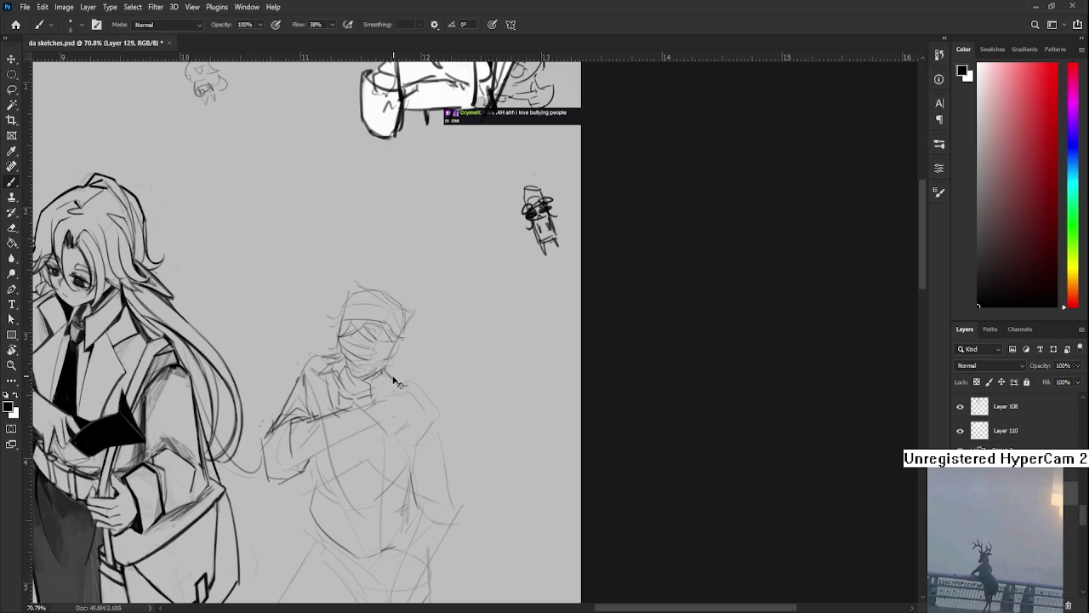
# Try strokes across the arm and by the neck and hand, undoing them
pyautogui.moveTo(405, 383); pyautogui.dragTo(473, 333)
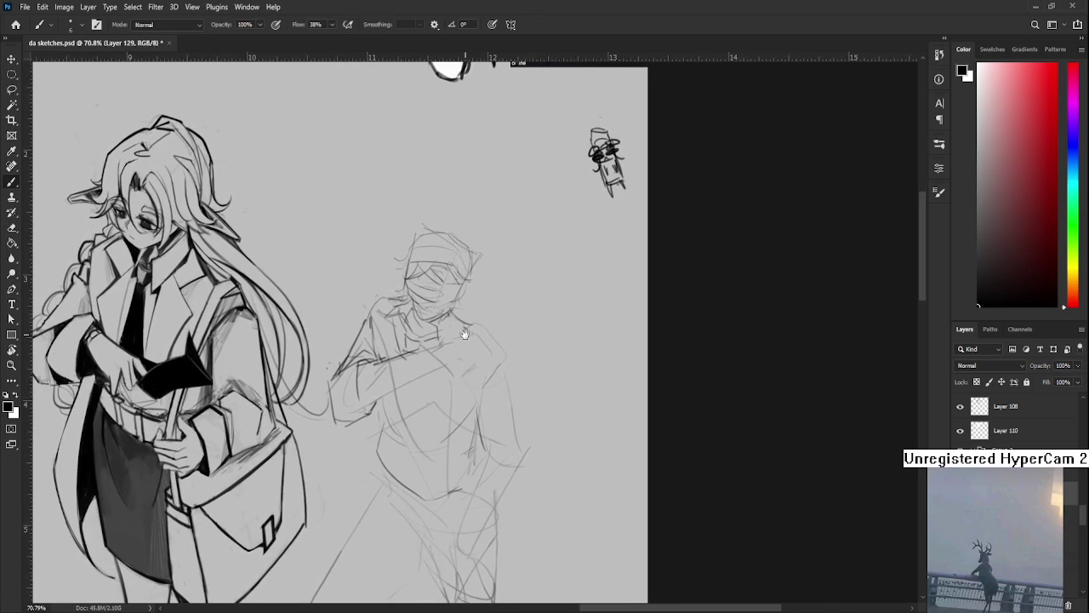
pyautogui.moveTo(401, 377)
pyautogui.mouseDown()
pyautogui.moveTo(403, 365)
pyautogui.moveTo(442, 363)
pyautogui.moveTo(431, 346)
pyautogui.mouseUp()
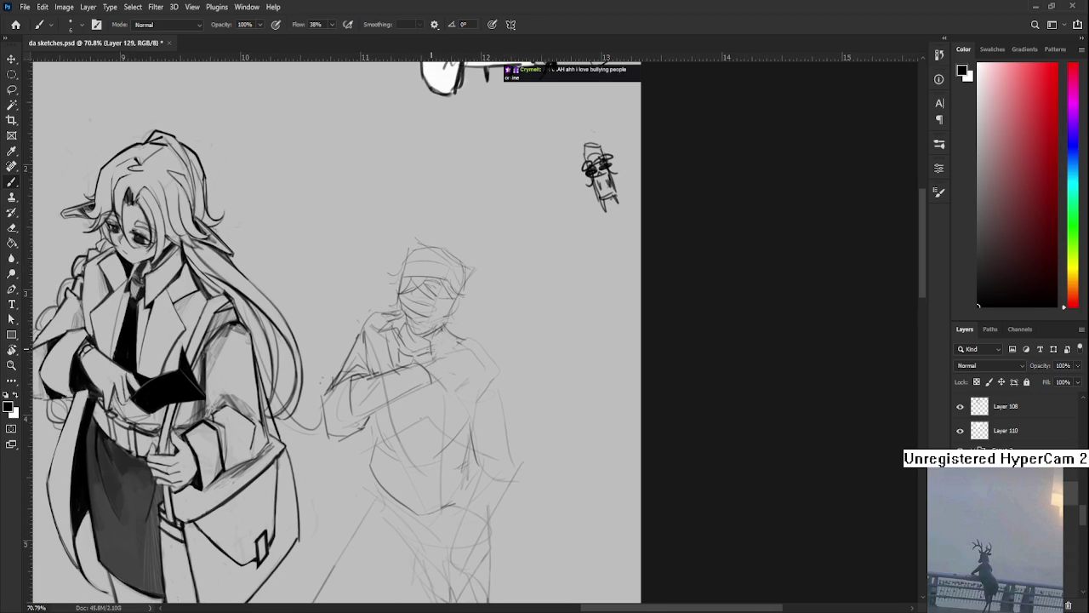
pyautogui.moveTo(431, 380); pyautogui.dragTo(459, 372)
pyautogui.hotkey('ctrl', 'z')
pyautogui.moveTo(436, 340); pyautogui.dragTo(471, 360)
pyautogui.scroll(-3, 485, 378)
pyautogui.scroll(5, 485, 378)
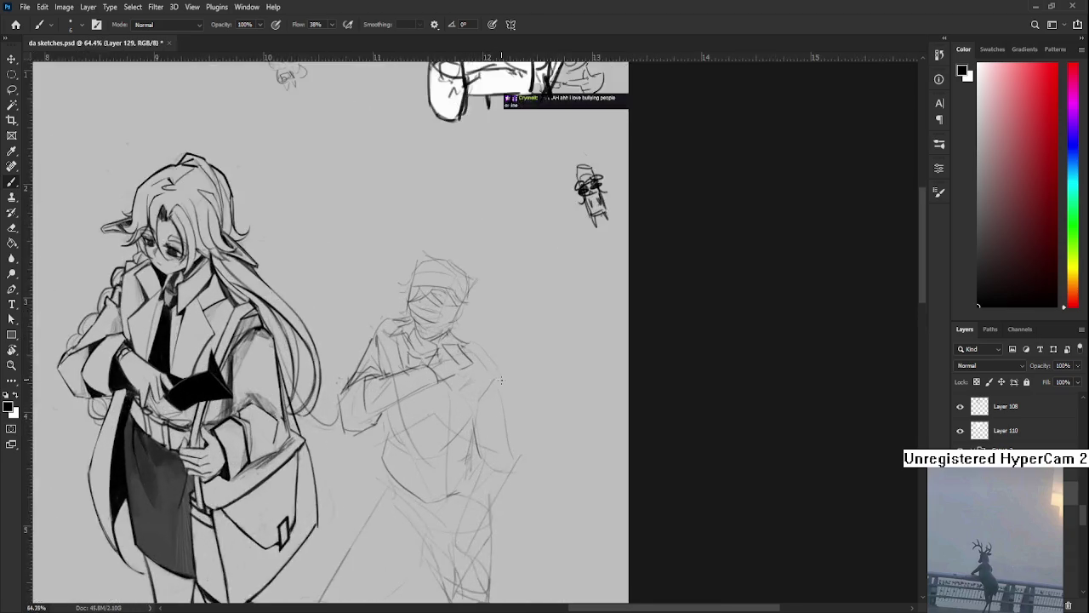
pyautogui.scroll(-3, 484, 378)
pyautogui.scroll(3, 477, 383)
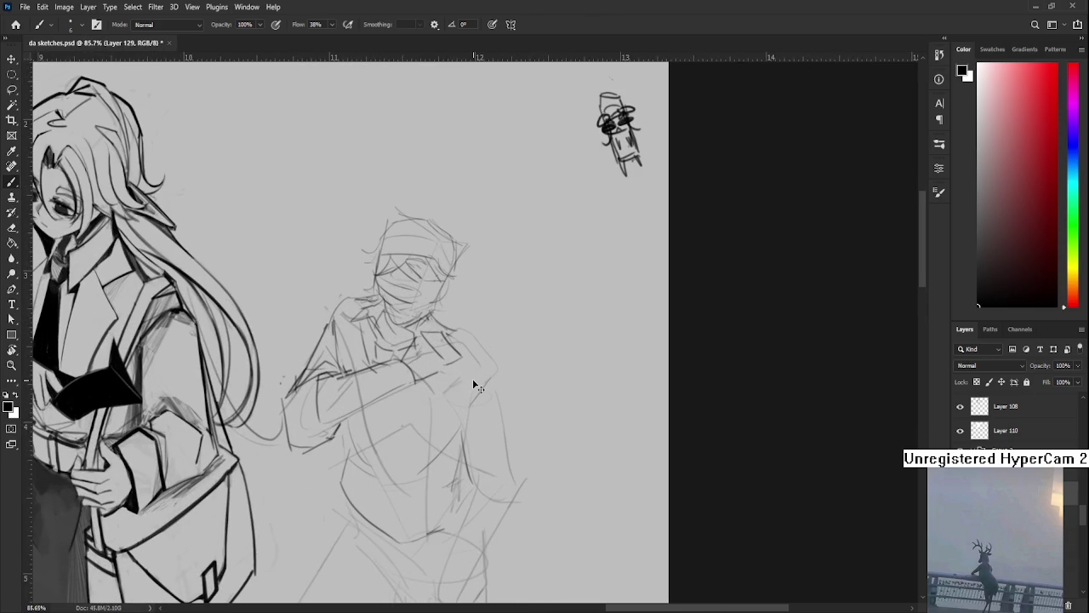
pyautogui.hotkey('ctrl', 'z')
pyautogui.hotkey('ctrl', 'z')
# Redraw the diagonal upper and lower forearm lines darker, undoing failed attempts
pyautogui.hotkey('ctrl', 'z')
pyautogui.hotkey('ctrl', 'z')
pyautogui.hotkey('ctrl', 'z')
pyautogui.hotkey('ctrl', 'z')
pyautogui.hotkey('ctrl', 'z')
pyautogui.moveTo(339, 400)
pyautogui.mouseDown()
pyautogui.moveTo(372, 394)
pyautogui.moveTo(369, 422)
pyautogui.mouseUp()
pyautogui.hotkey('ctrl', 'z')
pyautogui.moveTo(362, 374)
pyautogui.mouseDown()
pyautogui.moveTo(374, 427)
pyautogui.moveTo(441, 346)
pyautogui.mouseUp()
pyautogui.hotkey('ctrl', 'z')
pyautogui.hotkey('ctrl', 'z')
pyautogui.hotkey('ctrl', 'z')
pyautogui.moveTo(380, 373); pyautogui.dragTo(451, 336)
pyautogui.hotkey('ctrl', 'z')
pyautogui.hotkey('ctrl', 'z')
pyautogui.hotkey('ctrl', 'z')
pyautogui.moveTo(369, 375); pyautogui.dragTo(448, 342)
pyautogui.moveTo(374, 410); pyautogui.dragTo(465, 371)
pyautogui.hotkey('ctrl', 'z')
pyautogui.hotkey('ctrl', 'z')
pyautogui.moveTo(378, 422); pyautogui.dragTo(441, 382)
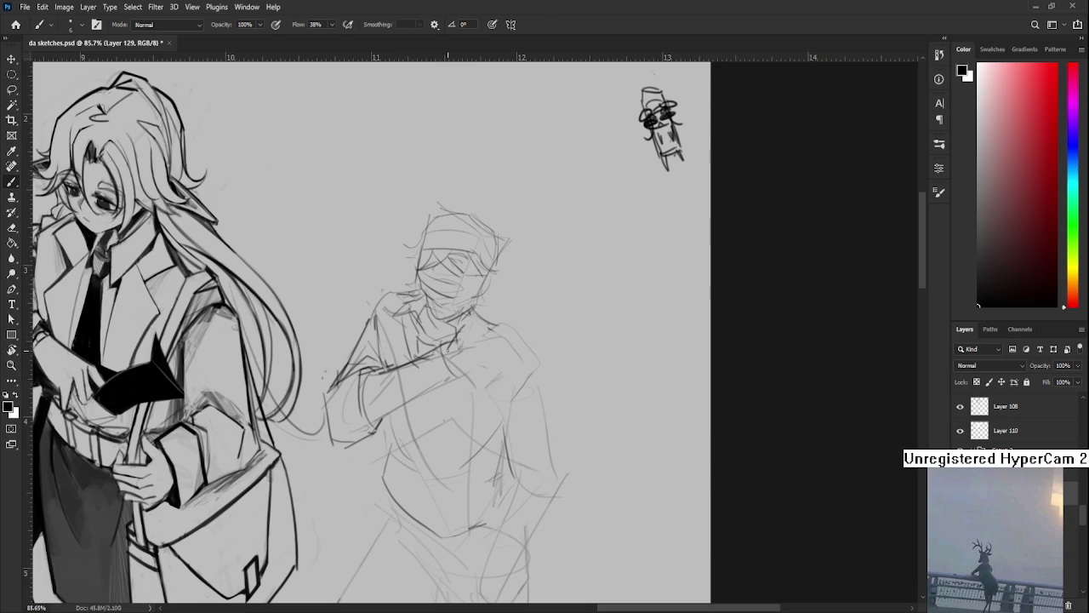
# Undo a neck-to-shoulder line, then erase faint lower-arm lines and redraw them darker
pyautogui.moveTo(467, 327)
pyautogui.mouseDown()
pyautogui.moveTo(503, 331)
pyautogui.moveTo(460, 363)
pyautogui.moveTo(487, 351)
pyautogui.mouseUp()
pyautogui.hotkey('ctrl', 'z')
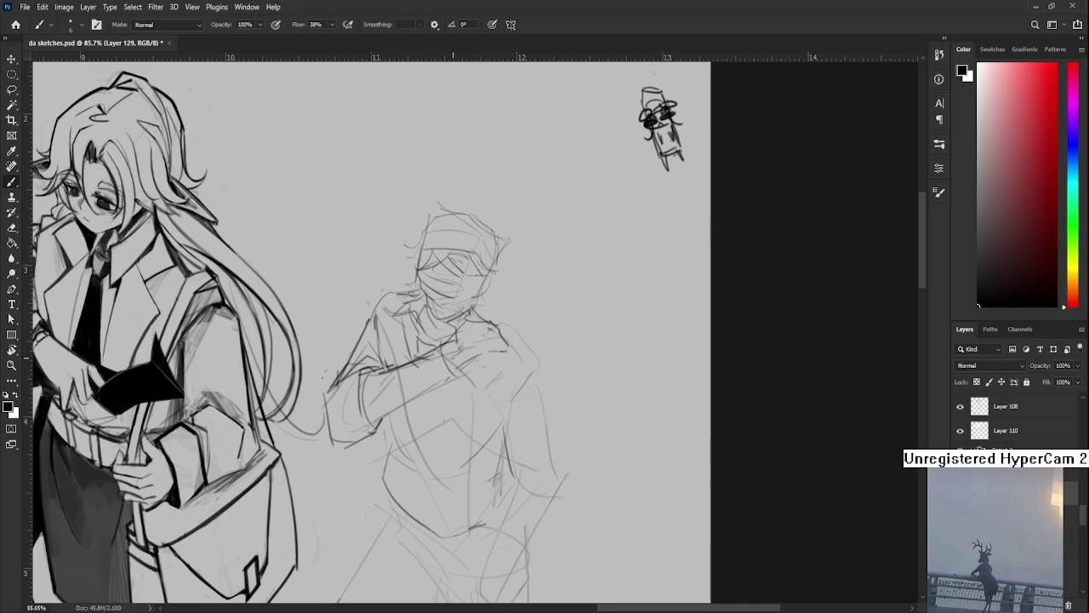
pyautogui.moveTo(488, 347); pyautogui.dragTo(502, 357)
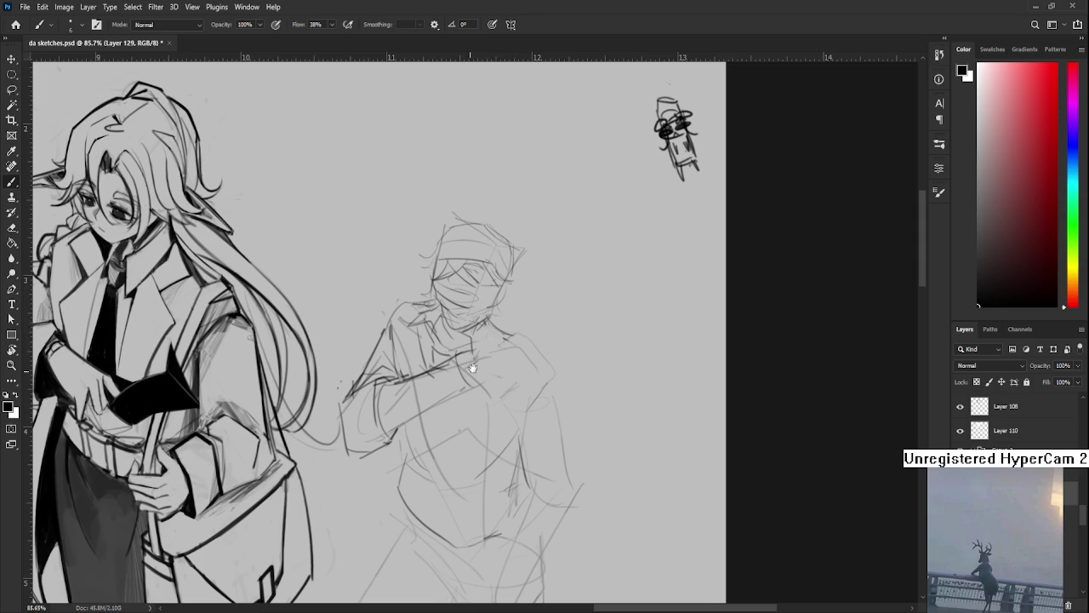
pyautogui.moveTo(470, 362); pyautogui.dragTo(456, 346)
pyautogui.press('e')
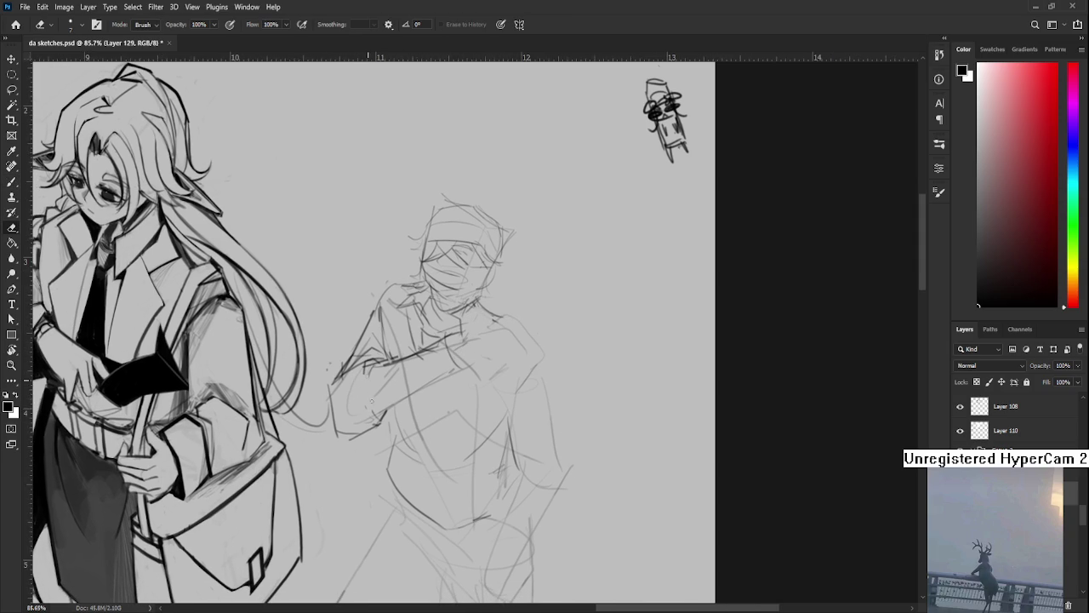
pyautogui.press('b')
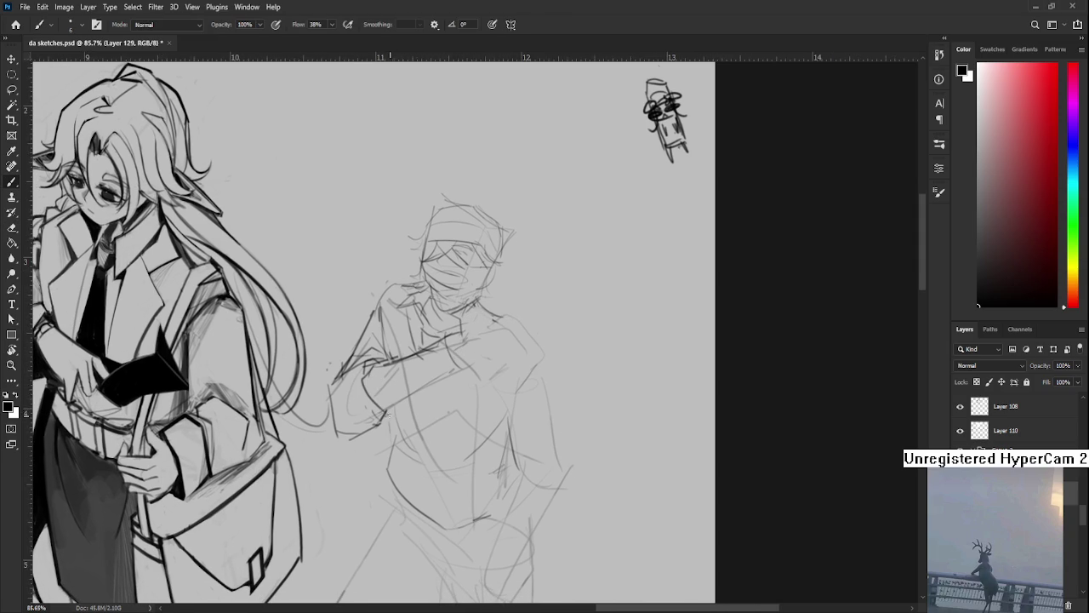
pyautogui.press('e')
pyautogui.moveTo(330, 389); pyautogui.dragTo(336, 434)
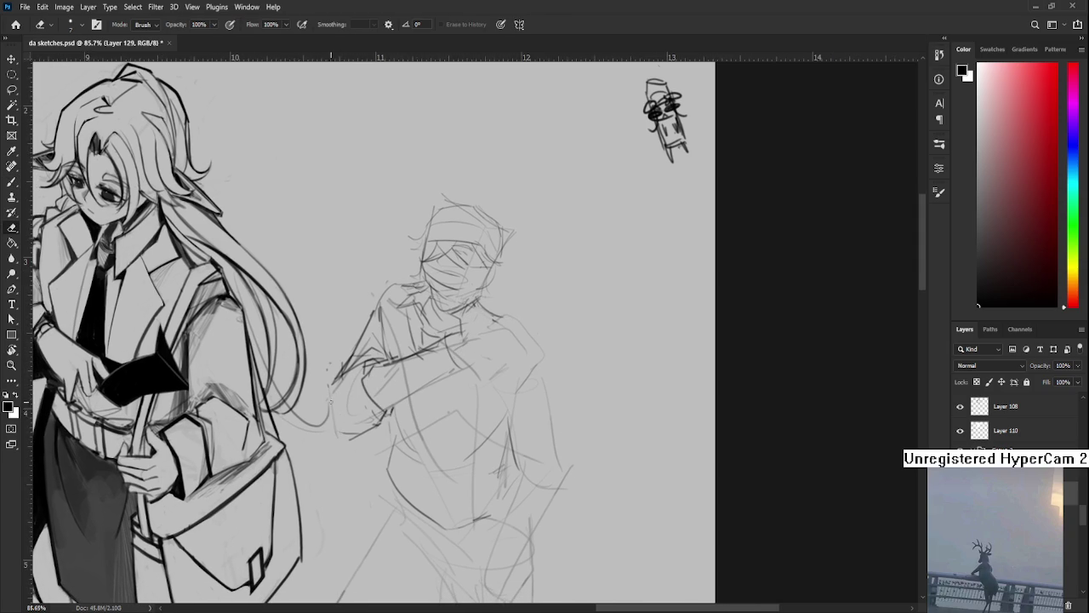
pyautogui.press('b')
pyautogui.moveTo(343, 388); pyautogui.dragTo(344, 436)
pyautogui.moveTo(471, 380)
pyautogui.mouseDown()
pyautogui.moveTo(432, 387)
pyautogui.moveTo(429, 373)
pyautogui.mouseUp()
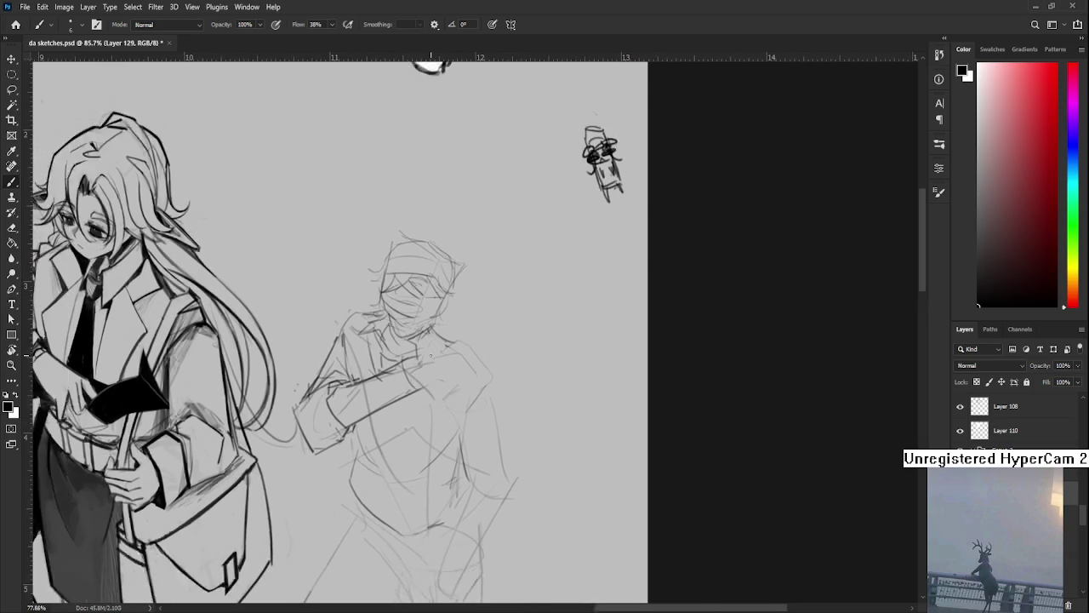
# Reposition the view around both figures and undo the last forearm stroke
pyautogui.scroll(-3, 369, 327)
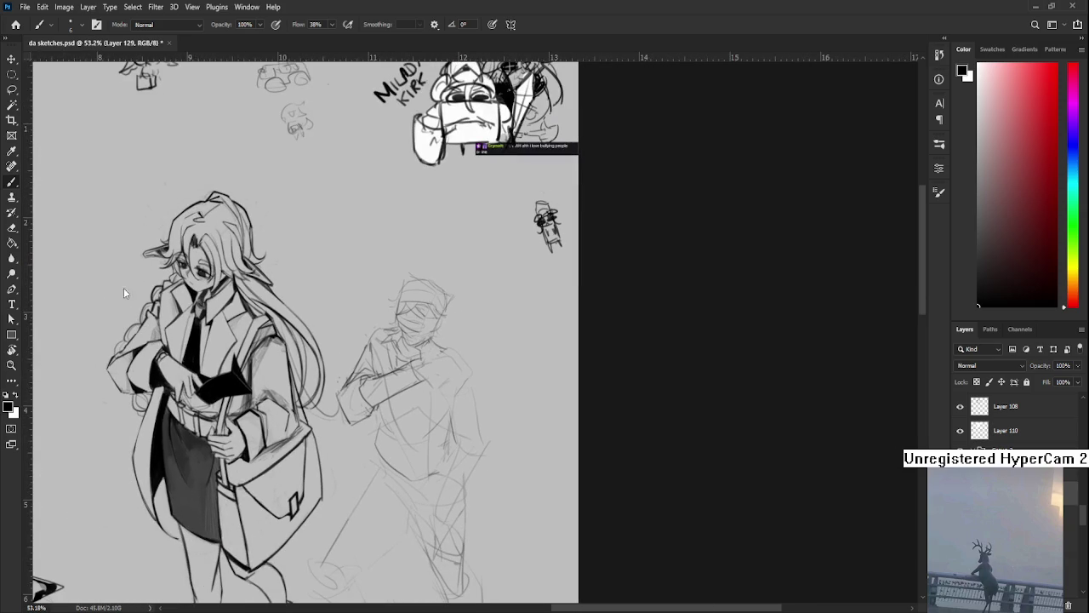
pyautogui.scroll(-2, 448, 337)
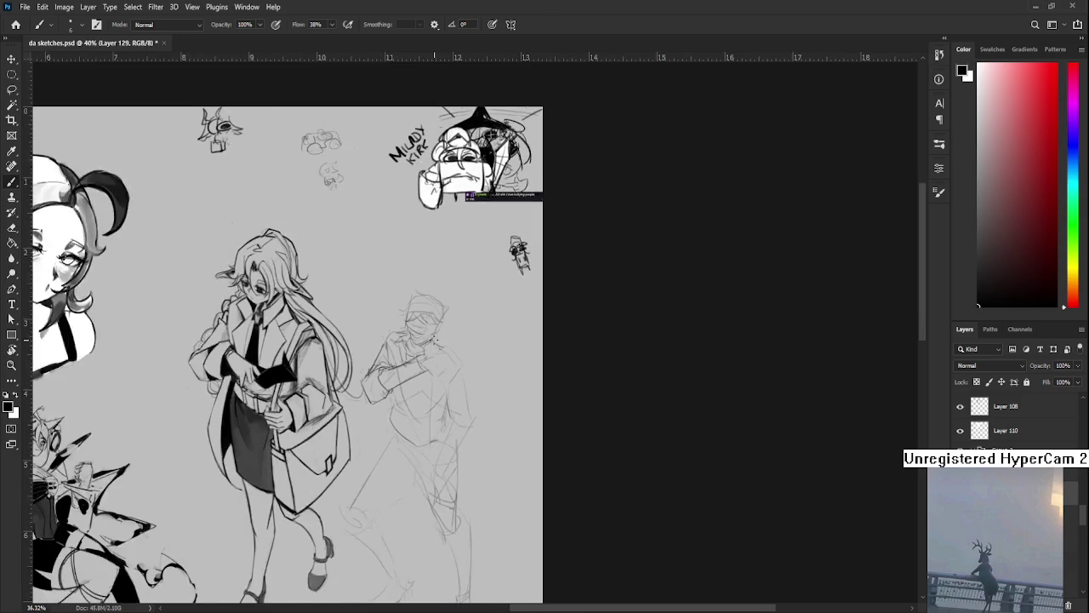
pyautogui.scroll(-1, 433, 340)
pyautogui.scroll(2, 434, 340)
pyautogui.scroll(1, 434, 341)
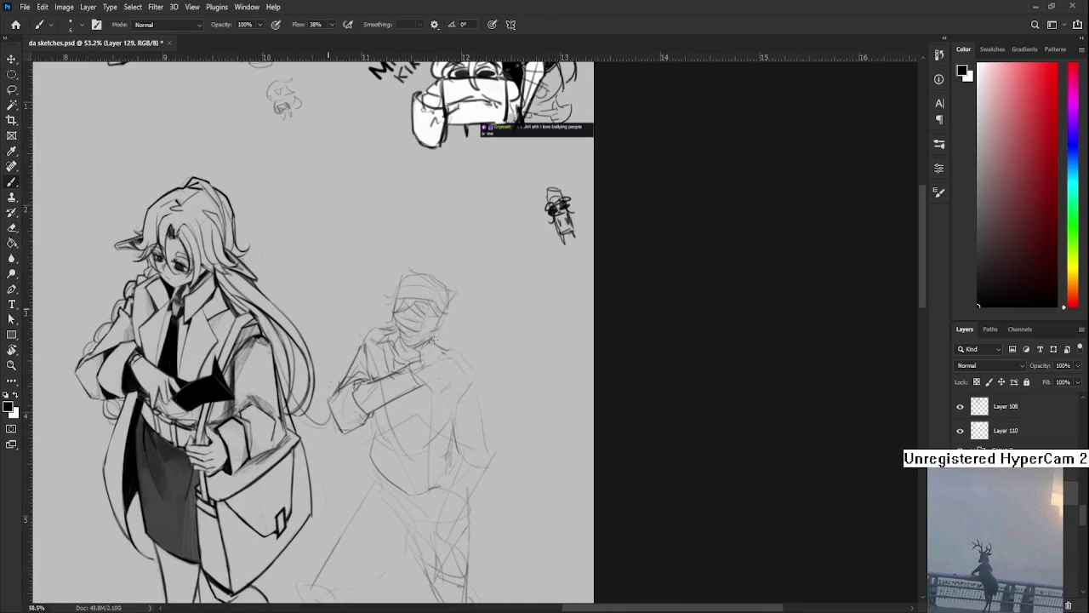
pyautogui.moveTo(462, 396); pyautogui.dragTo(427, 416)
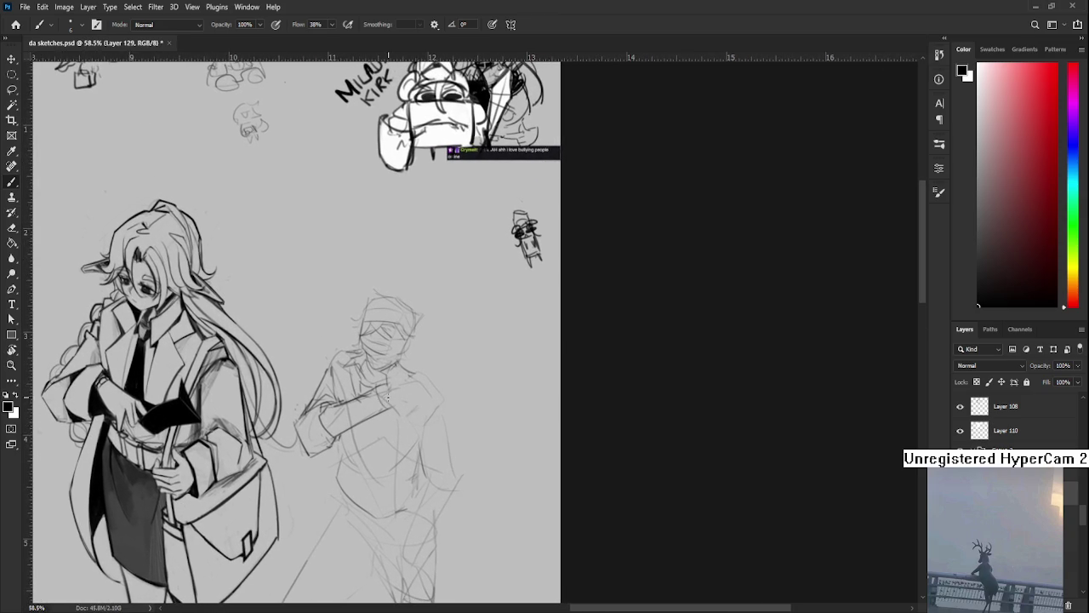
pyautogui.press('e')
pyautogui.press('b')
pyautogui.hotkey('ctrl', 'z')
# Add small dark marks on the figure's chest
pyautogui.press('e')
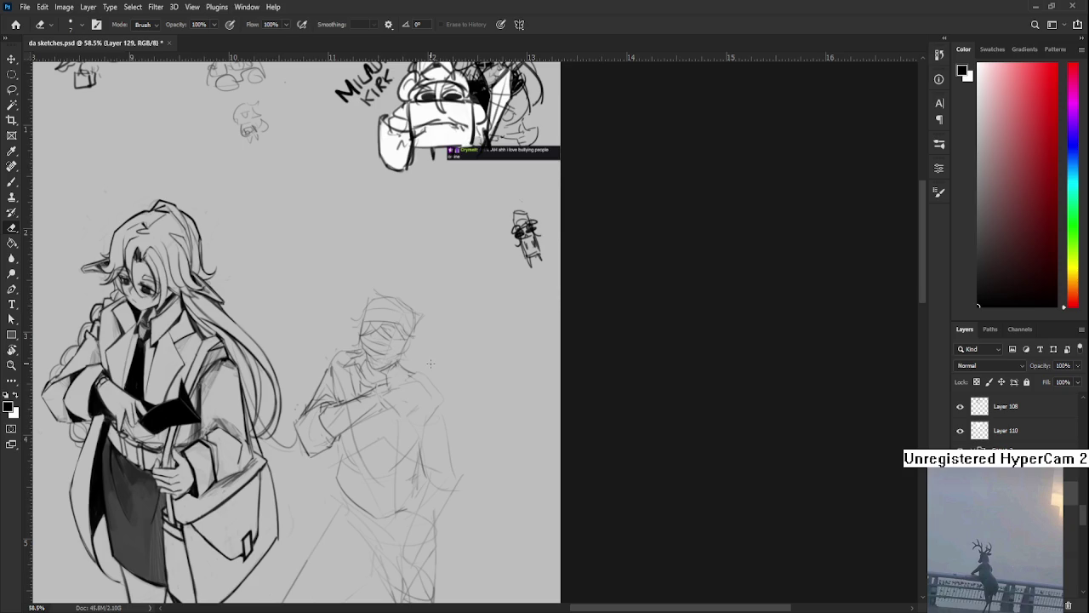
pyautogui.press('b')
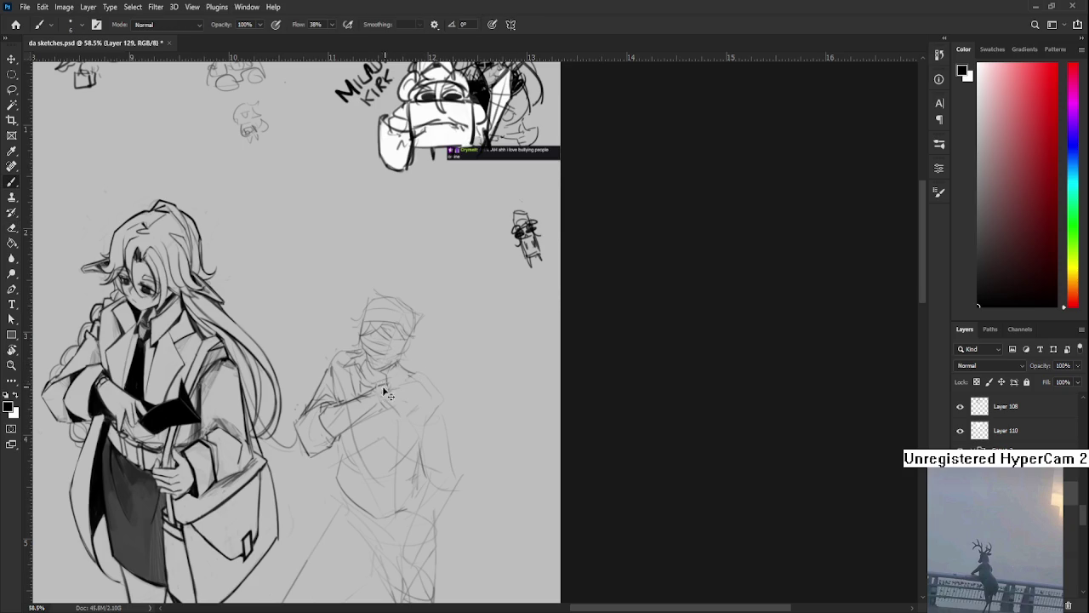
pyautogui.moveTo(405, 382); pyautogui.dragTo(412, 386)
pyautogui.press('e')
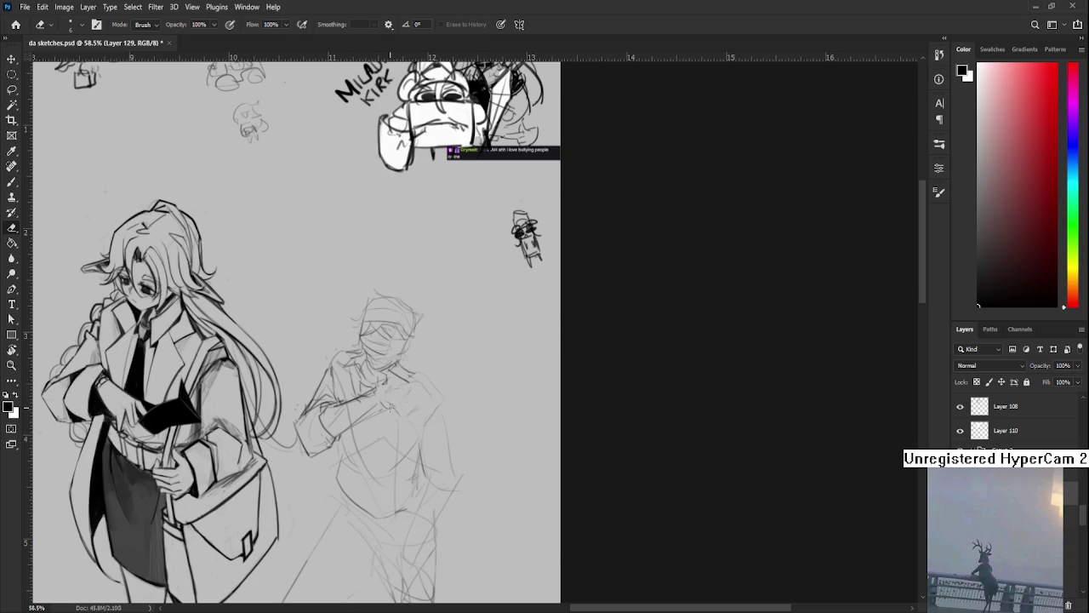
# Lasso the raised arm, free-transform it slightly right, apply, and deselect
pyautogui.press('l')
pyautogui.moveTo(330, 388)
pyautogui.mouseDown()
pyautogui.moveTo(347, 434)
pyautogui.moveTo(345, 398)
pyautogui.moveTo(381, 407)
pyautogui.mouseUp()
pyautogui.hotkey('ctrl', 't')
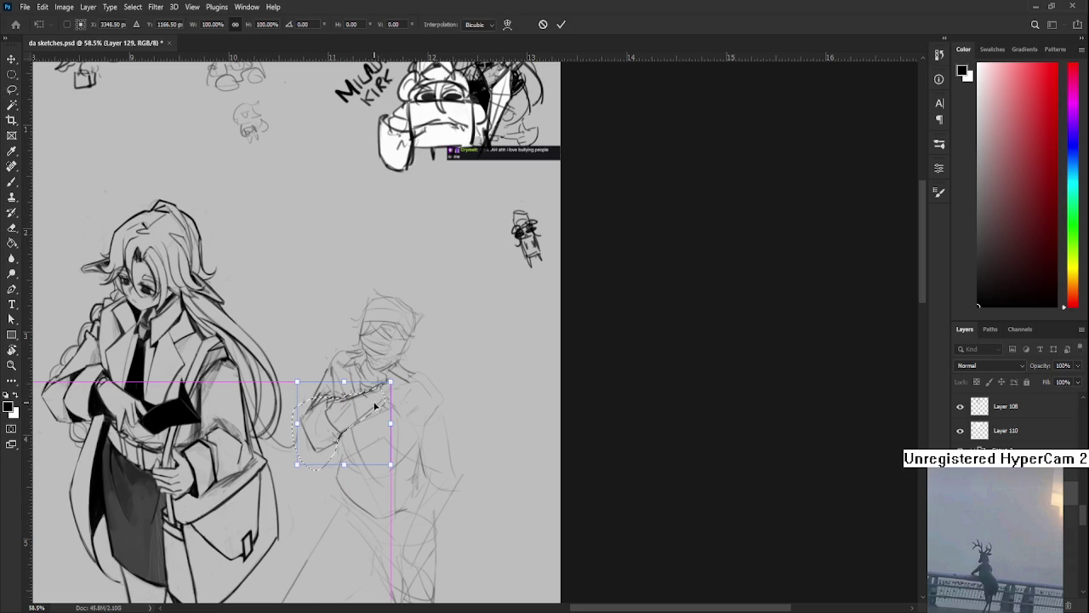
pyautogui.press('Return')
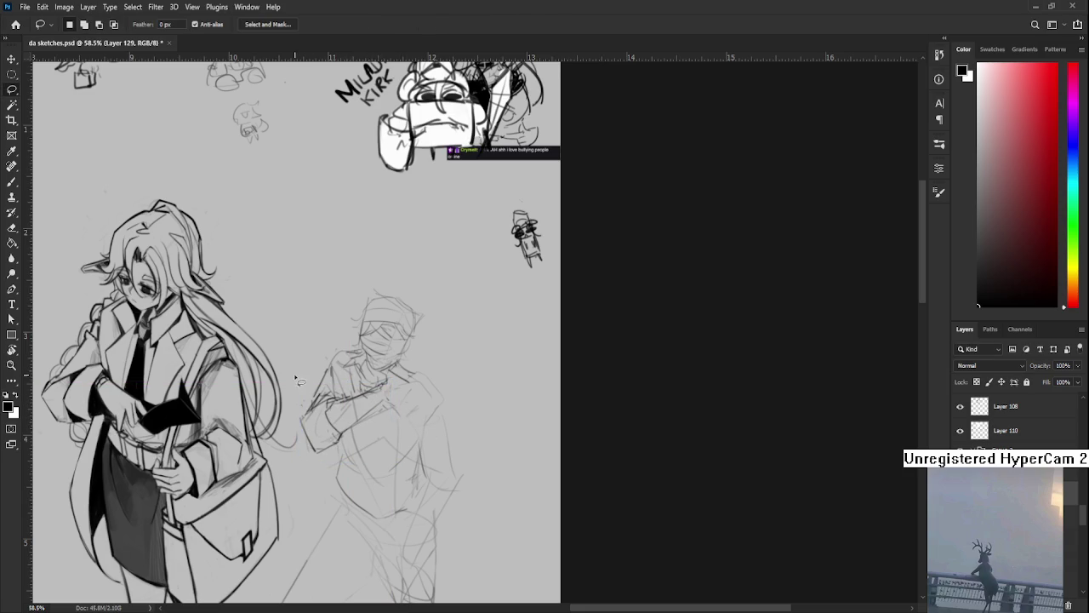
pyautogui.hotkey('ctrl', 'd')
pyautogui.press('e')
pyautogui.press('b')
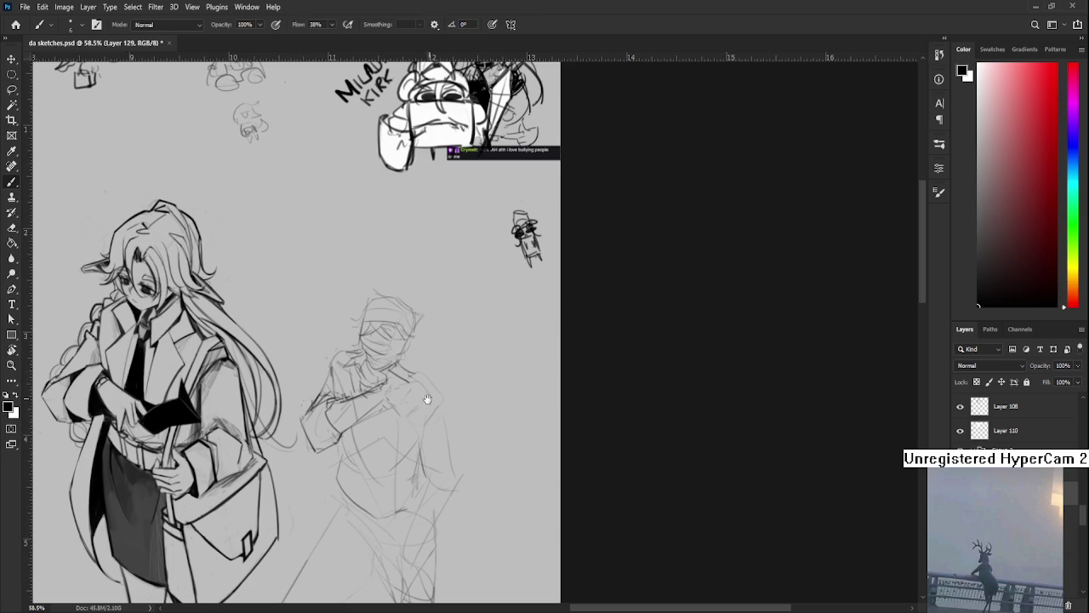
# Add a short stroke near the figure's hand
pyautogui.hscroll(2, 338, 394)
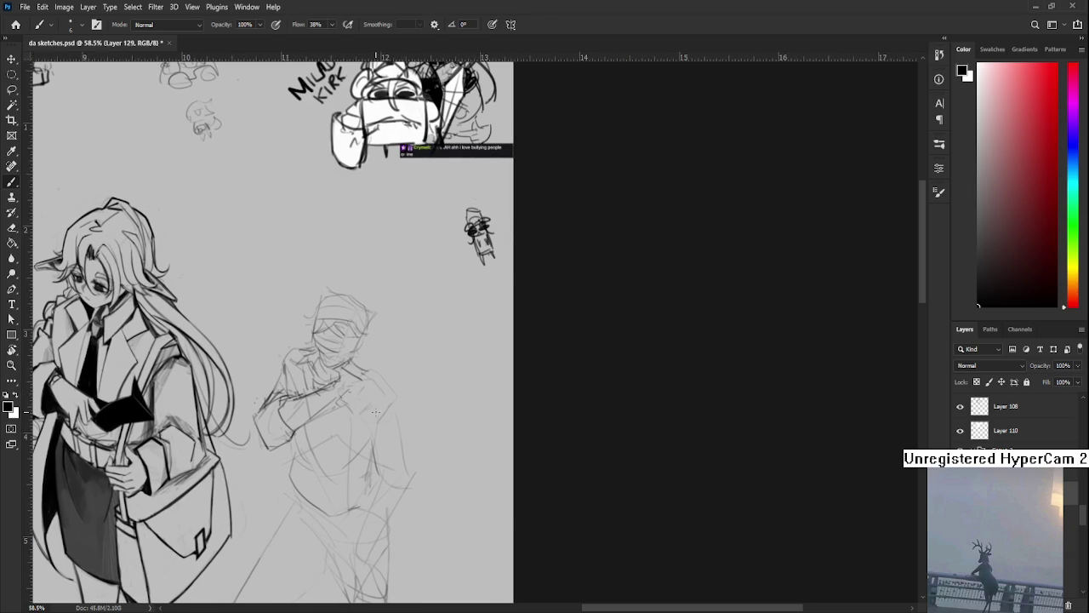
pyautogui.press('e')
pyautogui.press('b')
pyautogui.moveTo(346, 368)
pyautogui.mouseDown()
pyautogui.moveTo(371, 373)
pyautogui.moveTo(344, 386)
pyautogui.moveTo(337, 373)
pyautogui.mouseUp()
pyautogui.scroll(-2, 349, 357)
pyautogui.scroll(1, 349, 340)
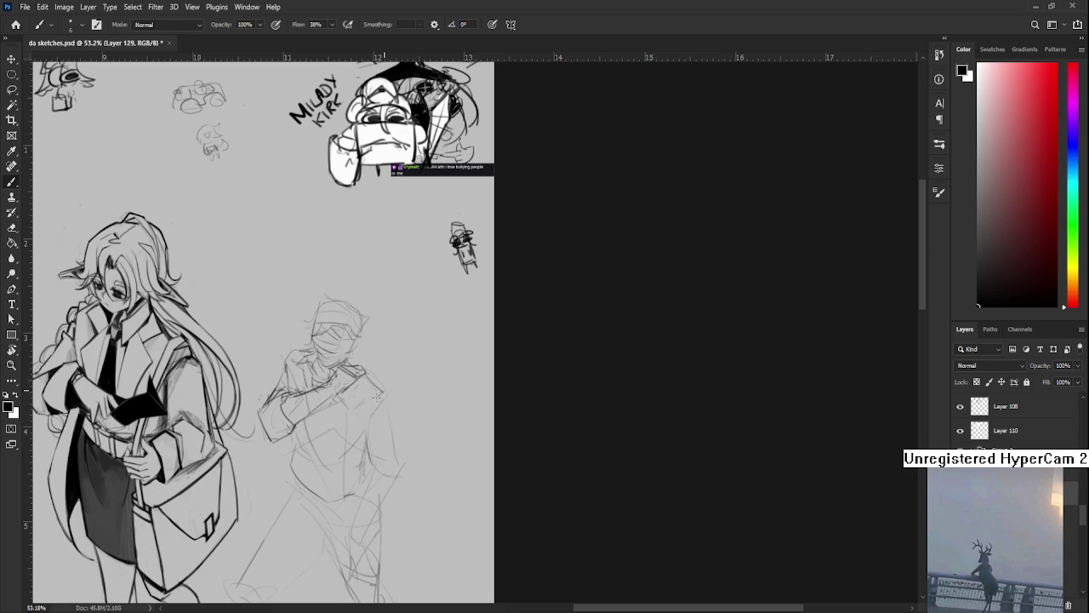
# Draw the torso line, redrawing it until it fits and erasing a stray line
pyautogui.moveTo(368, 404); pyautogui.dragTo(362, 437)
pyautogui.moveTo(365, 446); pyautogui.dragTo(365, 473)
pyautogui.moveTo(366, 435)
pyautogui.mouseDown()
pyautogui.moveTo(362, 501)
pyautogui.moveTo(344, 495)
pyautogui.mouseUp()
pyautogui.press('l')
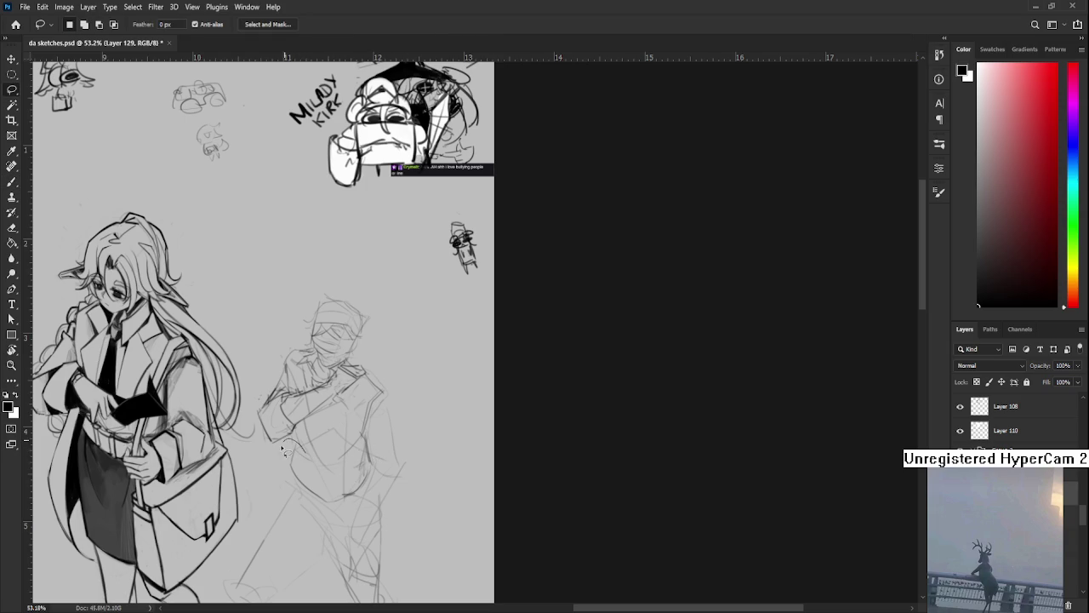
pyautogui.press('e')
pyautogui.moveTo(369, 473); pyautogui.dragTo(357, 489)
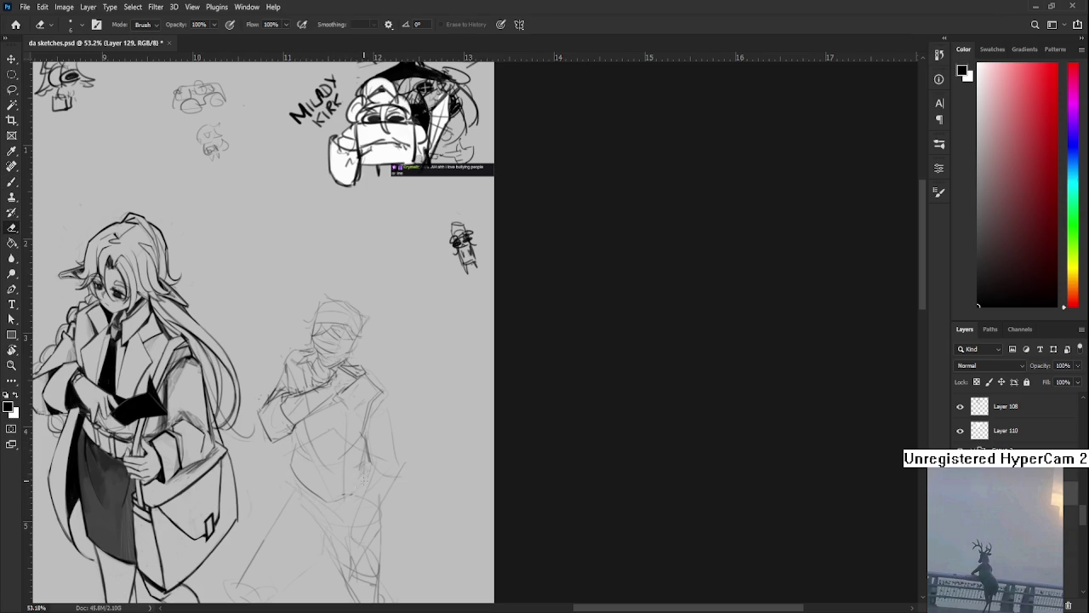
pyautogui.press('b')
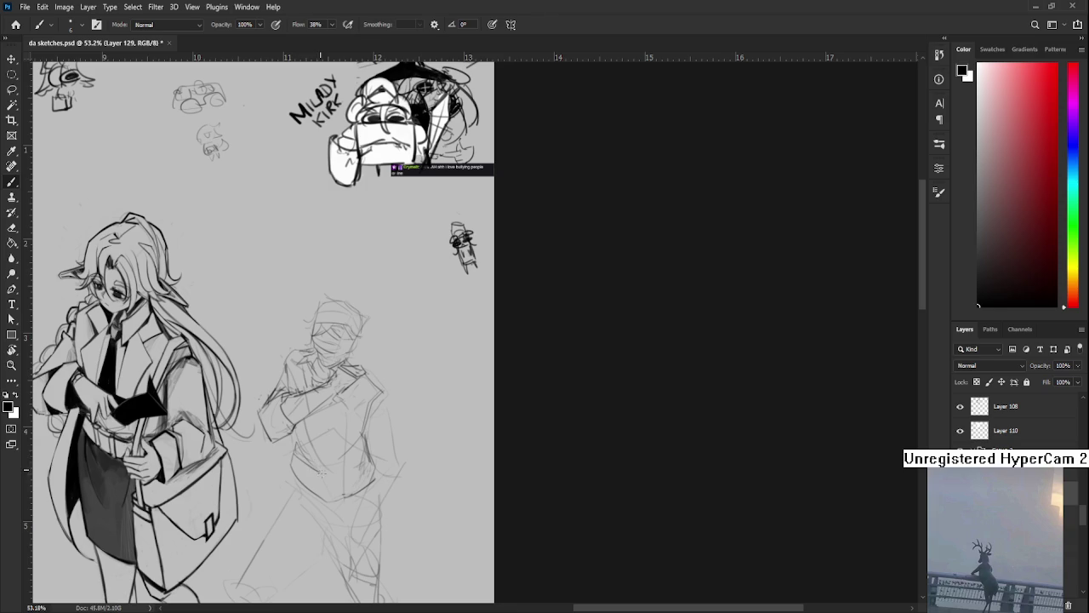
pyautogui.press('e')
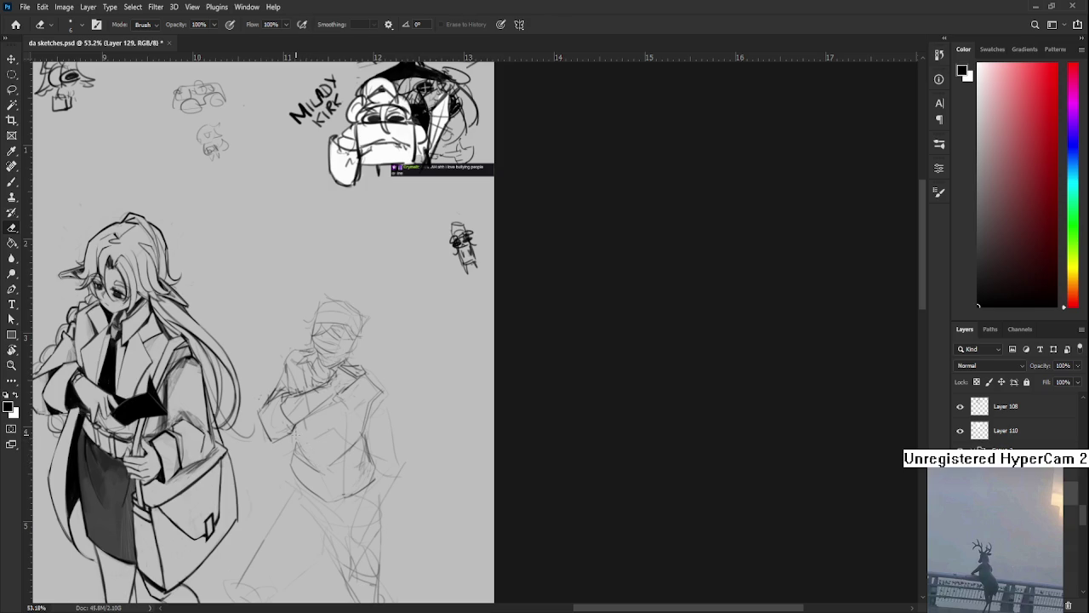
pyautogui.press('b')
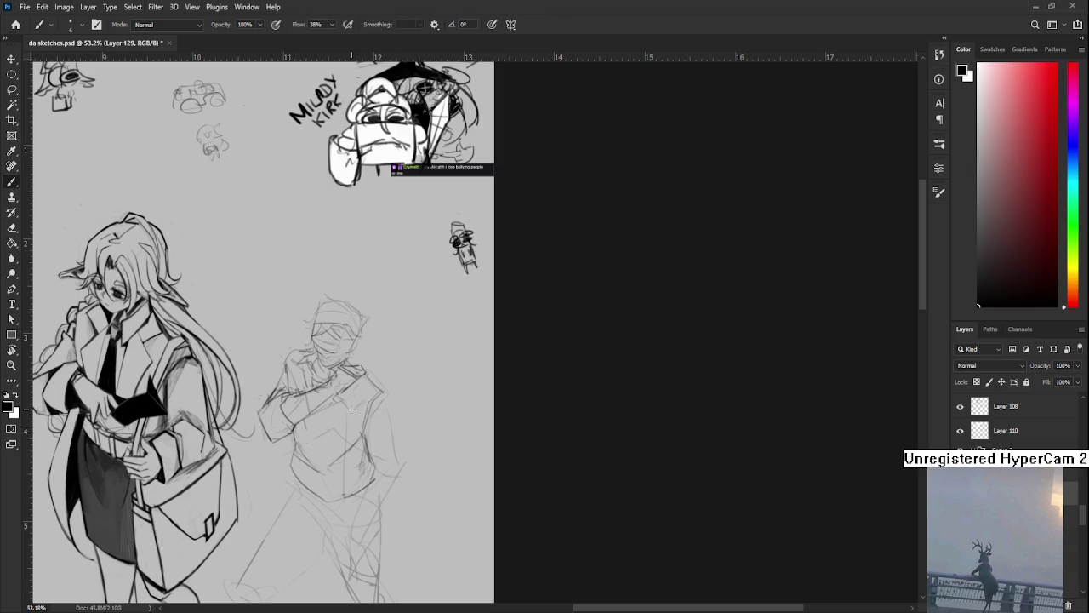
# Add a line on the torso's right side and short strokes at the right hip
pyautogui.moveTo(351, 409); pyautogui.dragTo(342, 418)
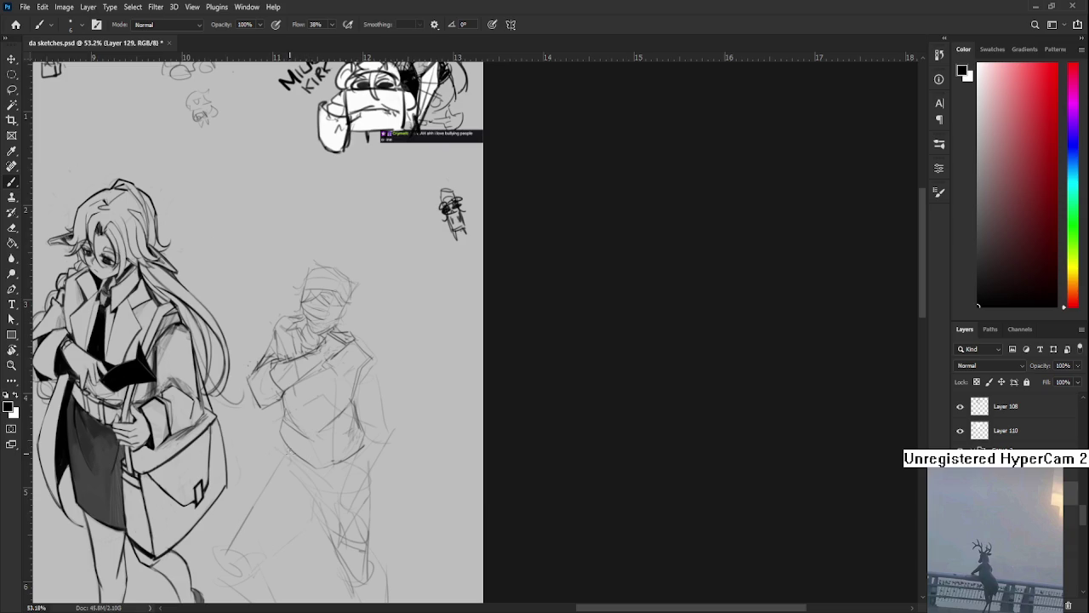
pyautogui.moveTo(350, 517)
pyautogui.mouseDown()
pyautogui.moveTo(316, 486)
pyautogui.moveTo(302, 546)
pyautogui.mouseUp()
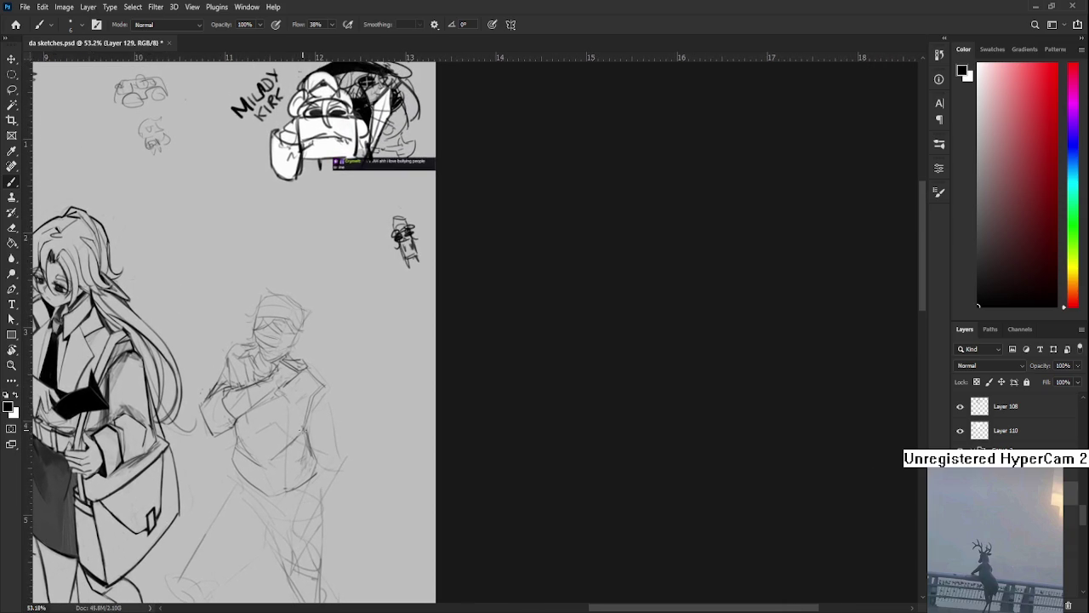
pyautogui.moveTo(326, 389)
pyautogui.mouseDown()
pyautogui.moveTo(344, 461)
pyautogui.moveTo(341, 444)
pyautogui.mouseUp()
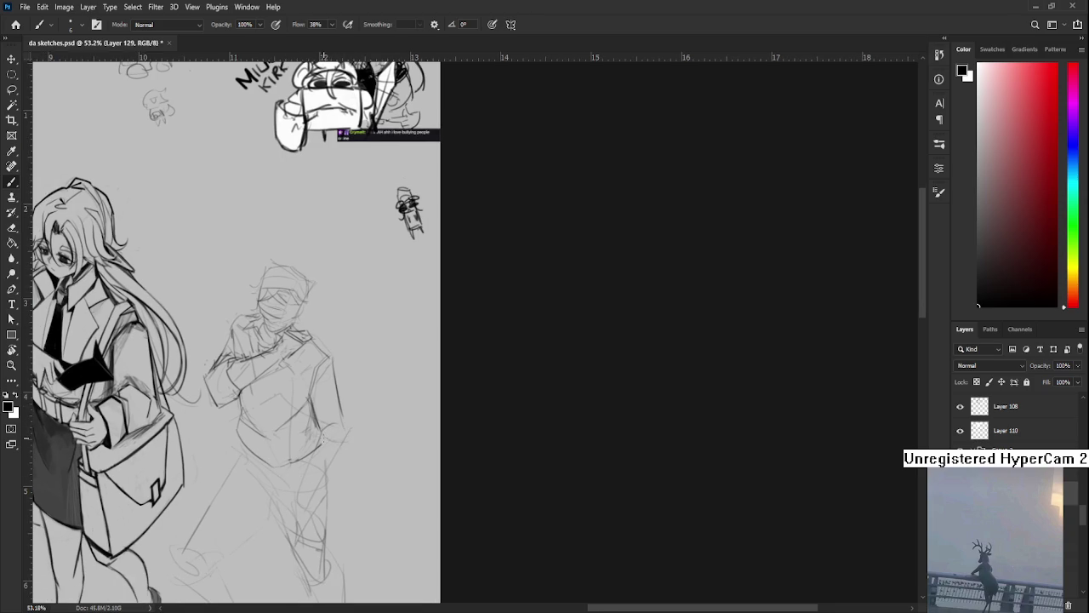
pyautogui.moveTo(338, 440)
pyautogui.mouseDown()
pyautogui.moveTo(348, 428)
pyautogui.moveTo(313, 451)
pyautogui.moveTo(320, 431)
pyautogui.moveTo(340, 459)
pyautogui.mouseUp()
pyautogui.press('e')
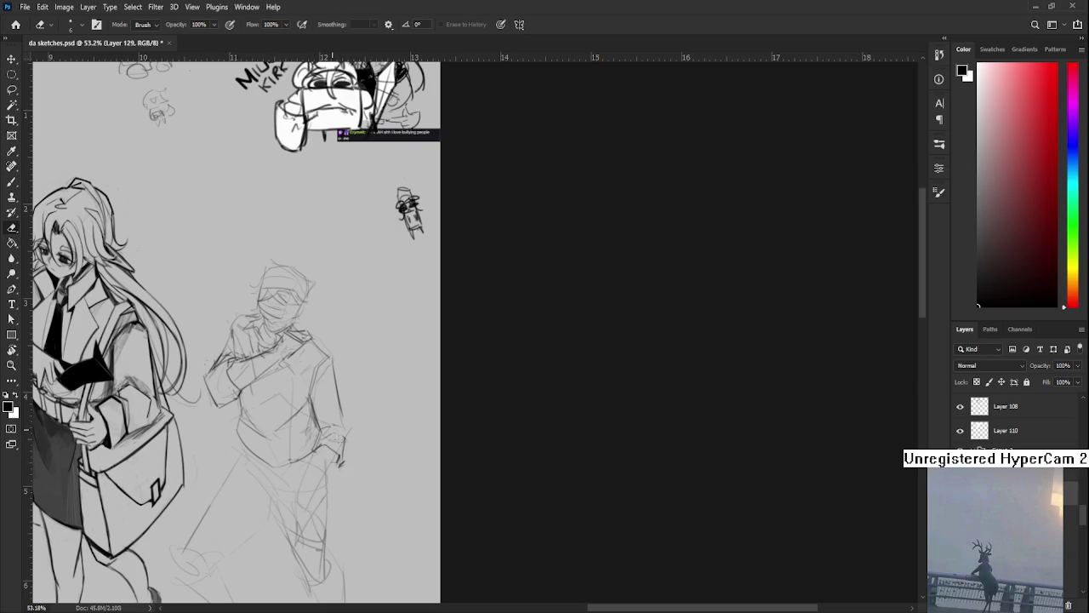
pyautogui.press('b')
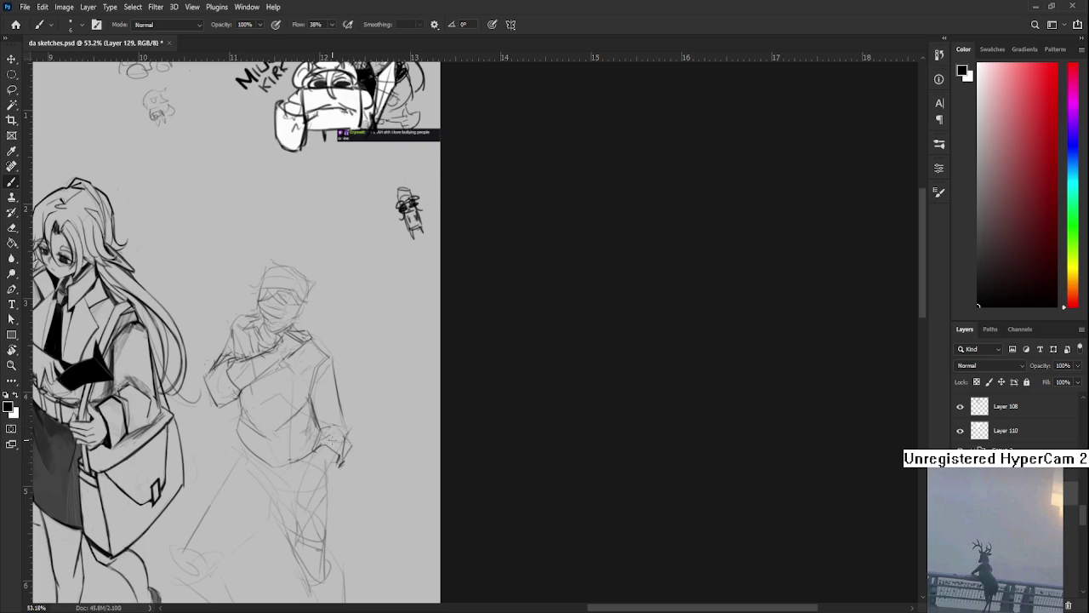
pyautogui.moveTo(331, 421)
pyautogui.mouseDown()
pyautogui.moveTo(389, 396)
pyautogui.moveTo(367, 391)
pyautogui.mouseUp()
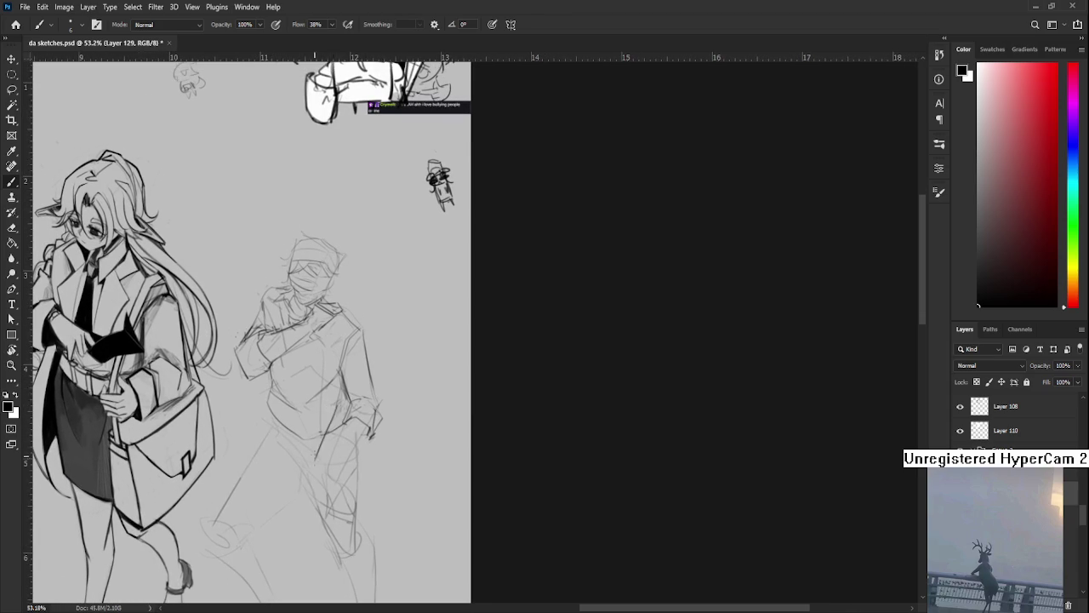
# Draw a line down the figure's leg and darken and round off its hand
pyautogui.moveTo(351, 415)
pyautogui.mouseDown()
pyautogui.moveTo(326, 462)
pyautogui.moveTo(344, 466)
pyautogui.moveTo(363, 434)
pyautogui.mouseUp()
pyautogui.moveTo(347, 443); pyautogui.dragTo(361, 421)
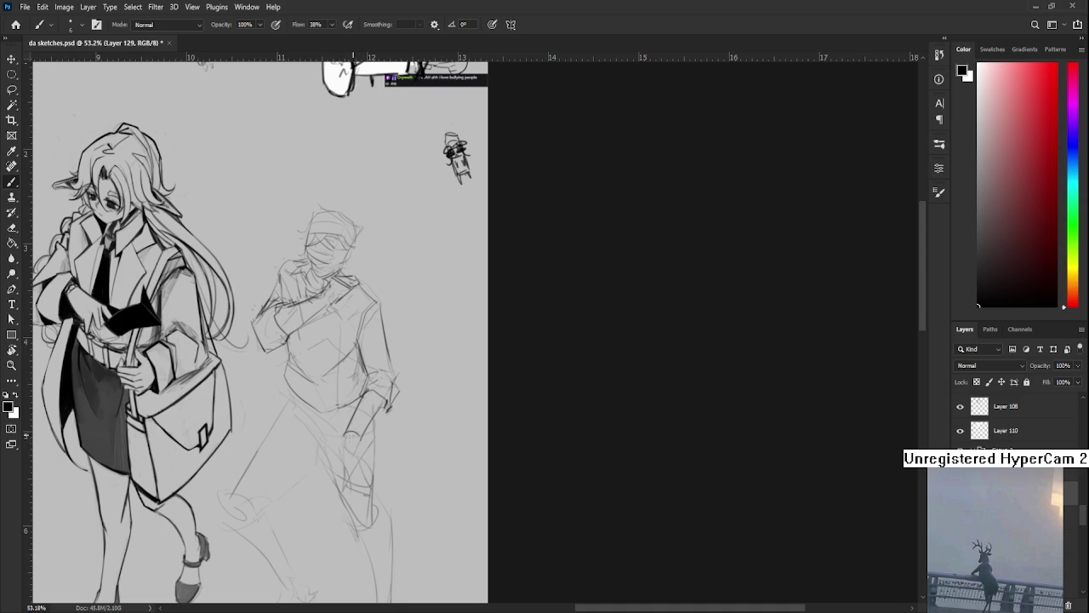
pyautogui.moveTo(346, 445)
pyautogui.mouseDown()
pyautogui.moveTo(352, 435)
pyautogui.moveTo(337, 430)
pyautogui.mouseUp()
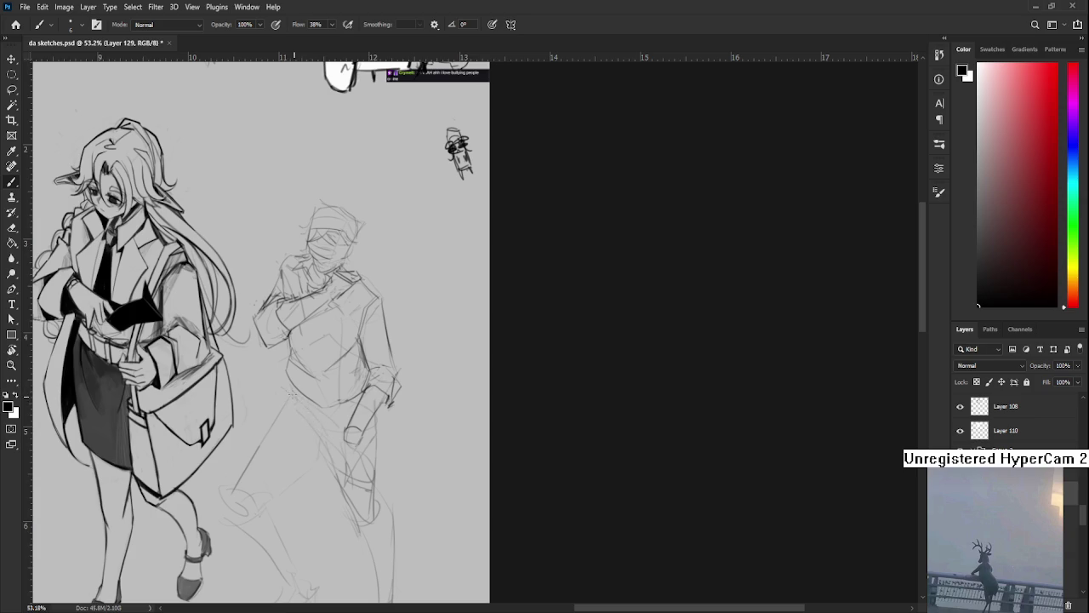
pyautogui.moveTo(294, 426); pyautogui.dragTo(316, 400)
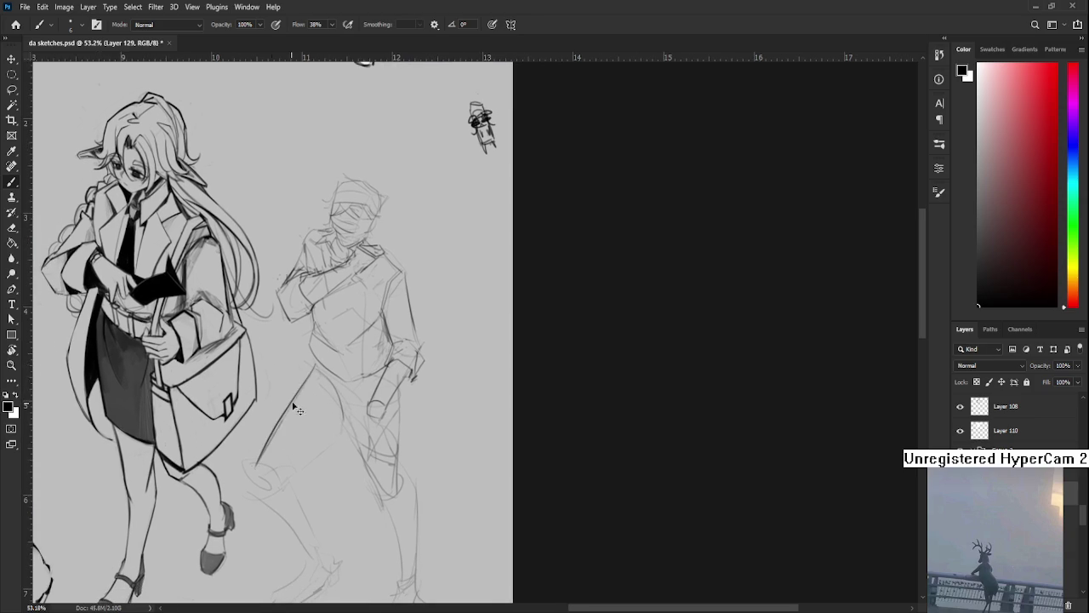
pyautogui.moveTo(258, 449)
pyautogui.mouseDown()
pyautogui.moveTo(275, 414)
pyautogui.moveTo(280, 434)
pyautogui.mouseUp()
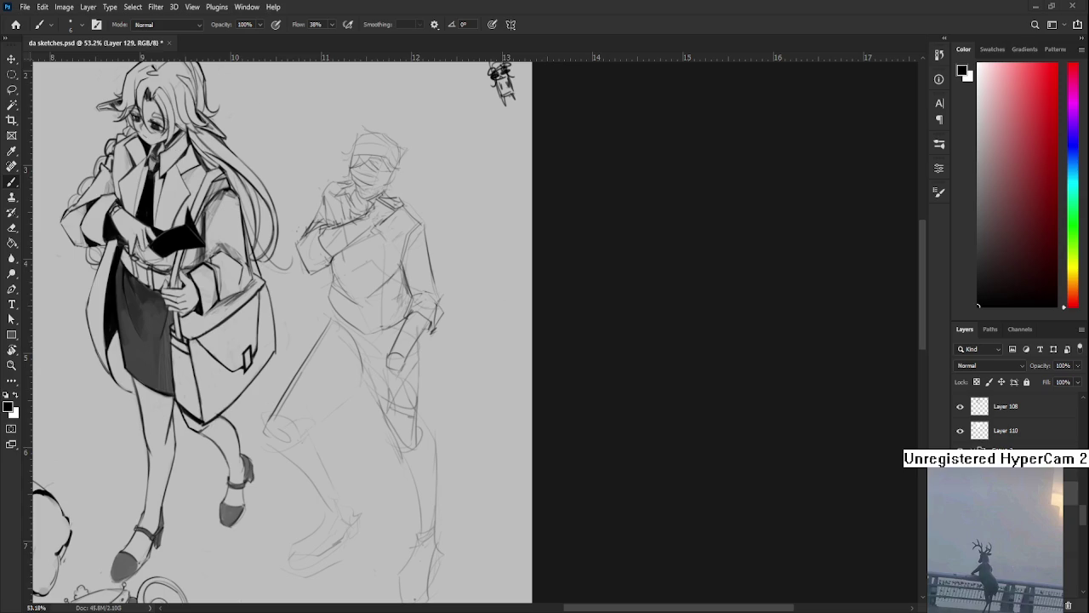
pyautogui.scroll(-2, 358, 377)
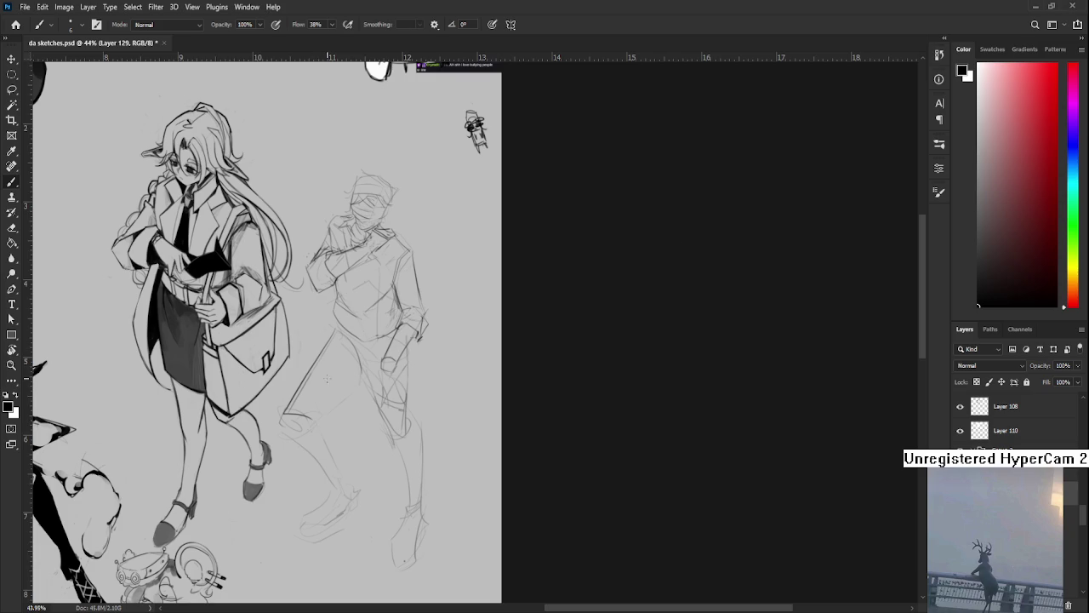
# Add strokes at the figure's waist and a diagonal line across the hip
pyautogui.moveTo(368, 376)
pyautogui.mouseDown()
pyautogui.moveTo(311, 396)
pyautogui.moveTo(364, 380)
pyautogui.mouseUp()
pyautogui.moveTo(340, 334); pyautogui.dragTo(389, 374)
pyautogui.press('e')
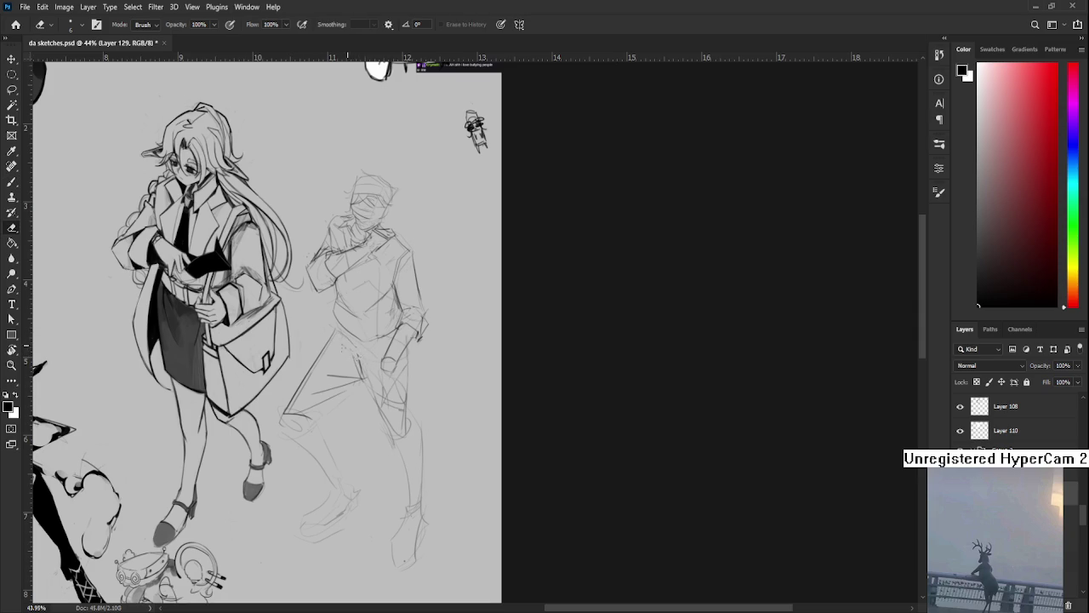
pyautogui.press('b')
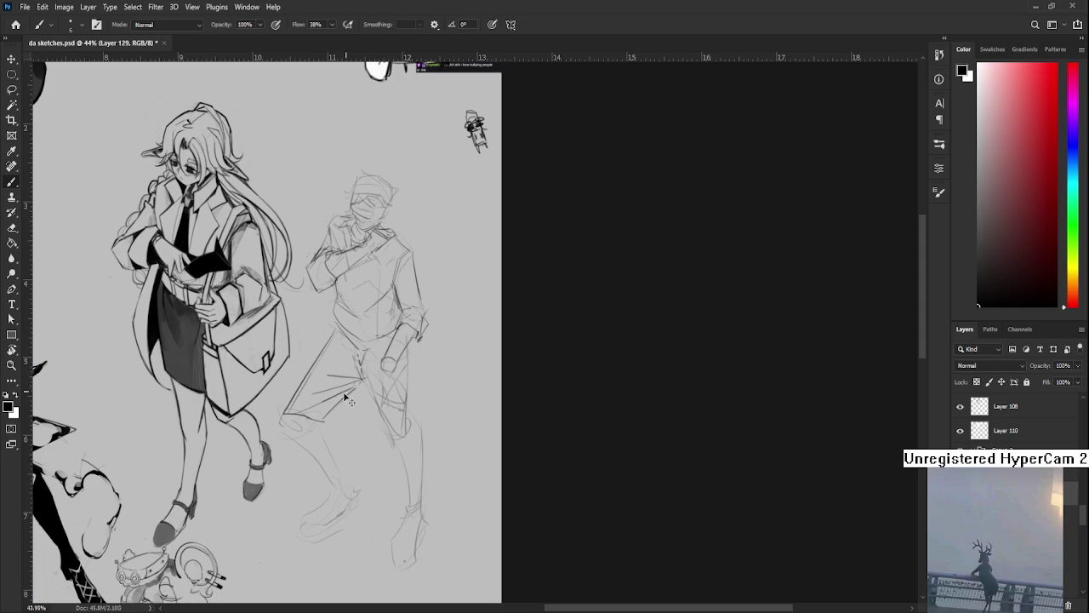
# Sketch the knee and shin lines, plus a short stroke near the right figure's knee
pyautogui.moveTo(350, 408); pyautogui.dragTo(346, 441)
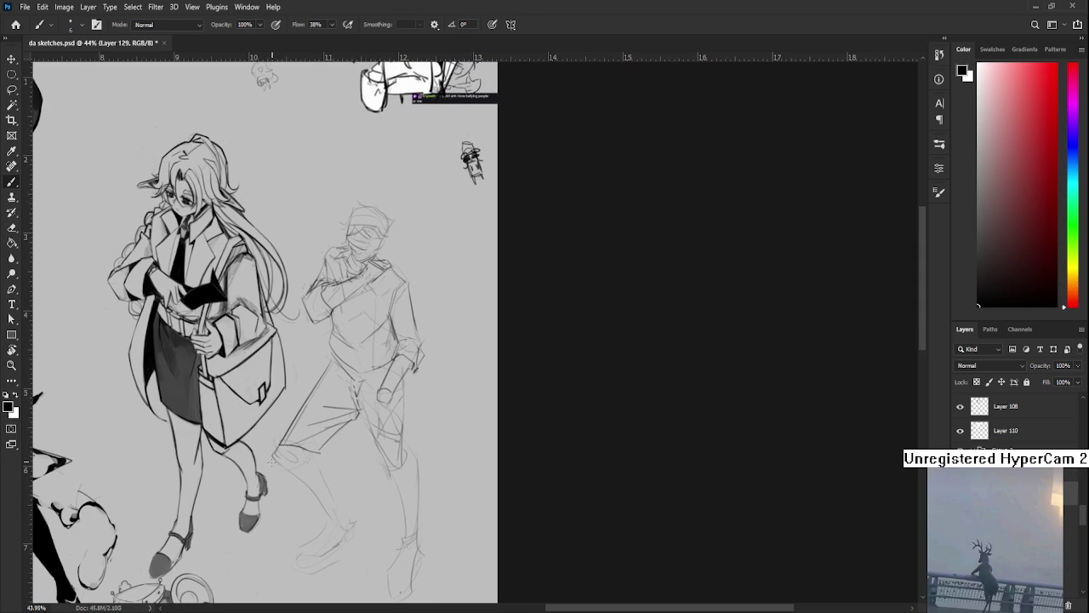
pyautogui.moveTo(285, 470); pyautogui.dragTo(273, 458)
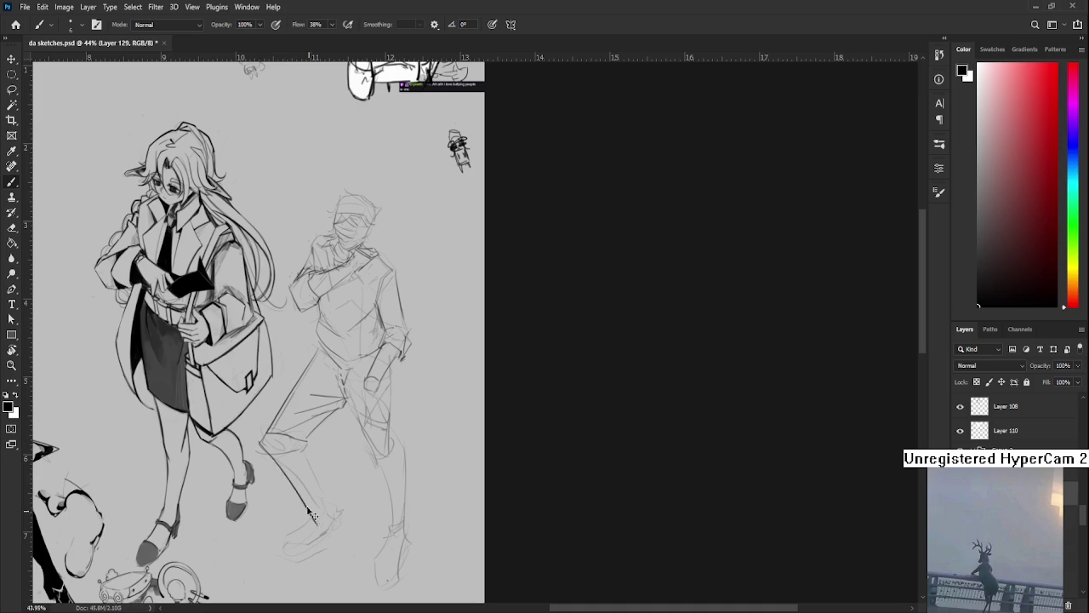
pyautogui.moveTo(307, 504); pyautogui.dragTo(339, 508)
pyautogui.moveTo(334, 451); pyautogui.dragTo(339, 500)
pyautogui.moveTo(304, 451); pyautogui.dragTo(339, 506)
pyautogui.press('e')
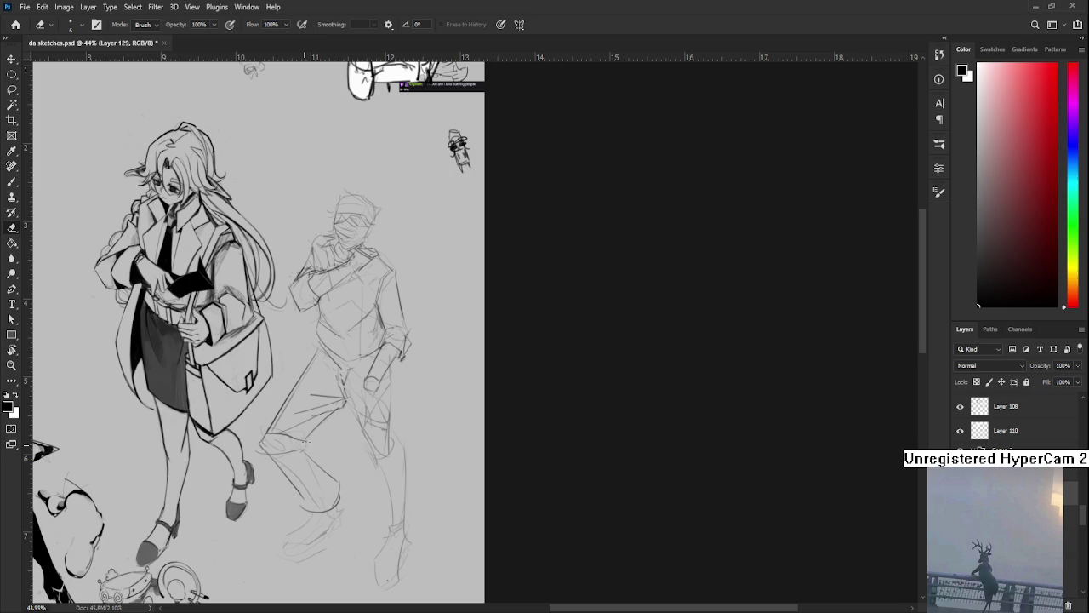
pyautogui.press('b')
pyautogui.moveTo(294, 442); pyautogui.dragTo(308, 443)
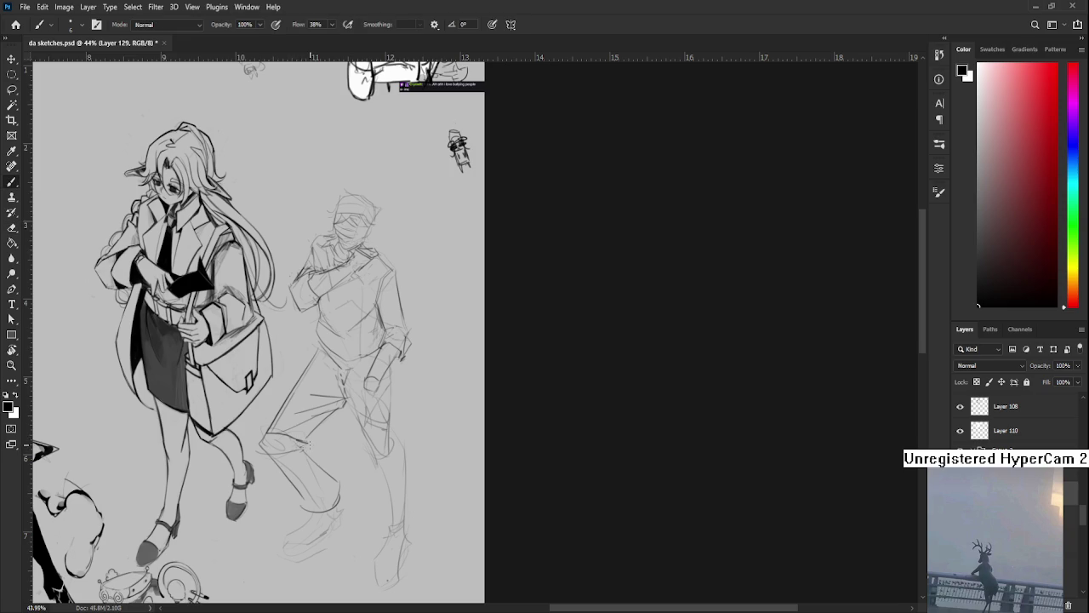
pyautogui.press('e')
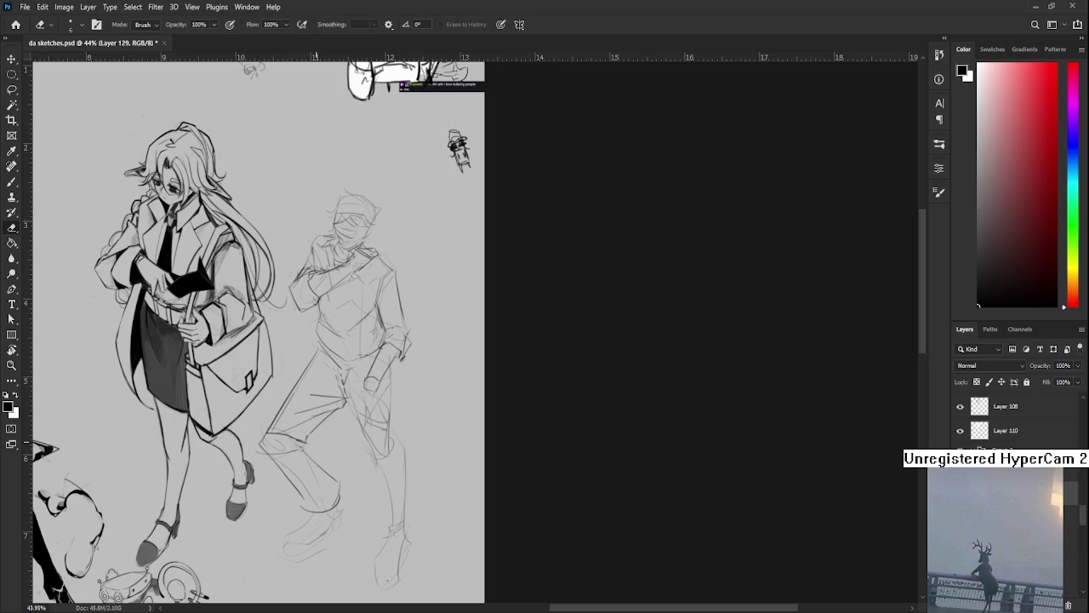
pyautogui.scroll(-3, 265, 471)
# Draw a stroke along the right figure's lower leg
pyautogui.scroll(-3, 265, 470)
pyautogui.scroll(3, 265, 471)
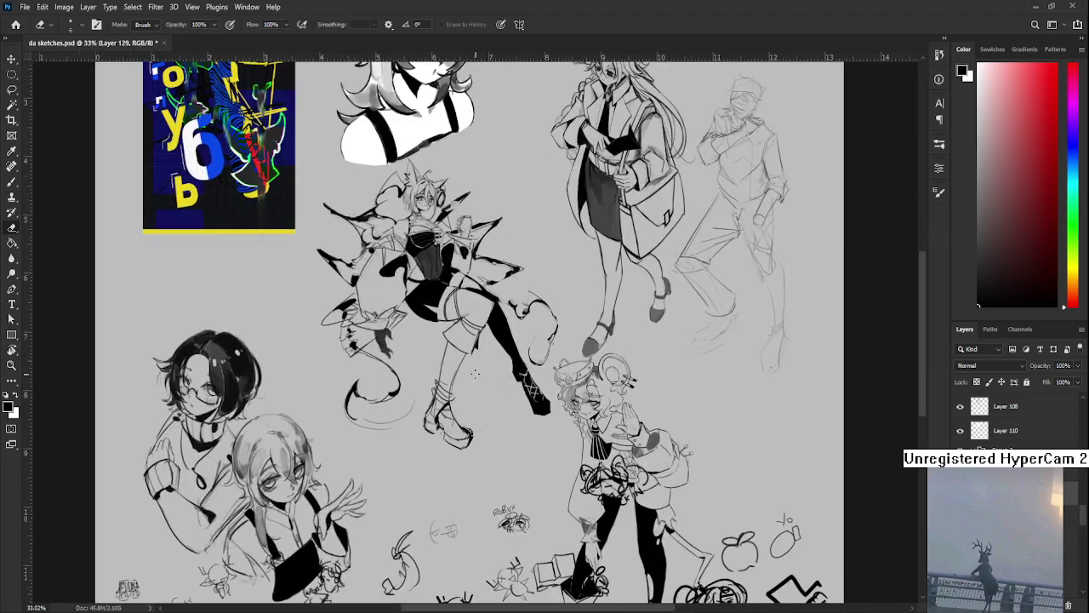
pyautogui.scroll(1, 264, 471)
pyautogui.scroll(2, 438, 441)
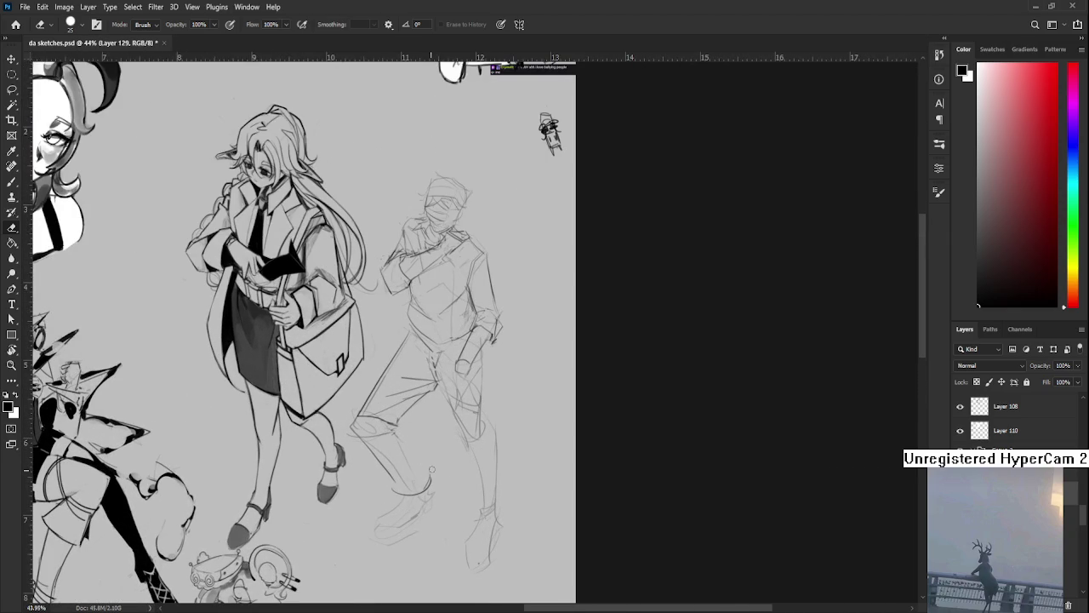
pyautogui.press('b')
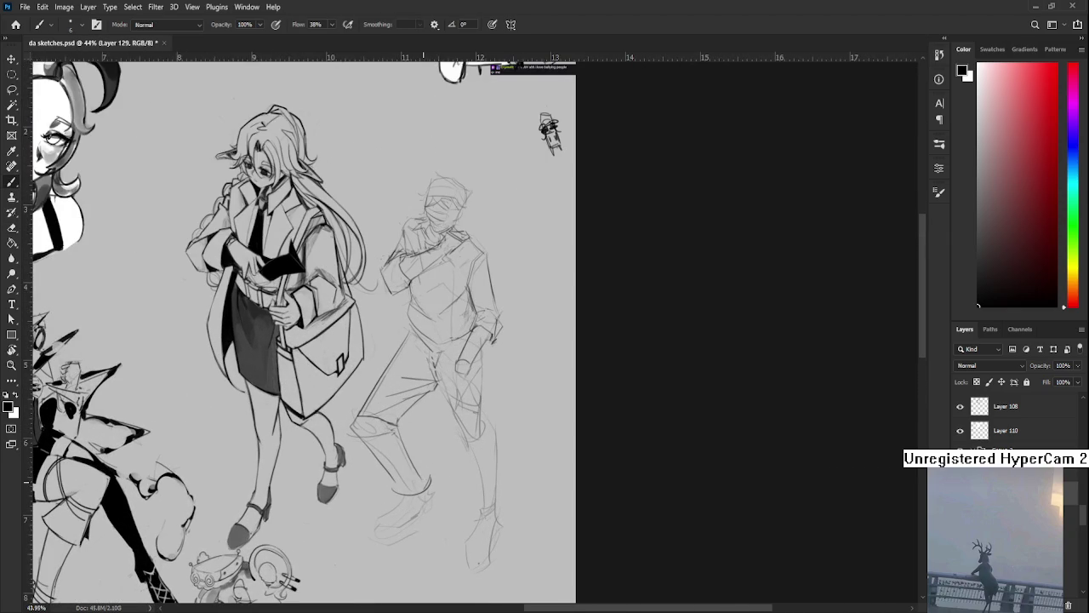
pyautogui.press('e')
pyautogui.press('b')
pyautogui.press('e')
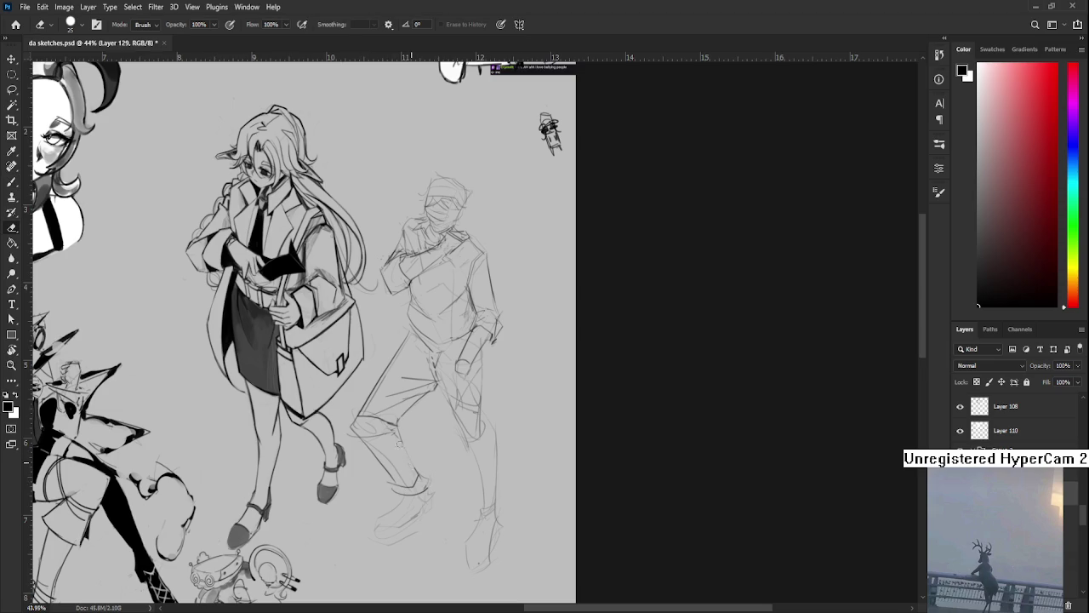
pyautogui.press('b')
pyautogui.moveTo(398, 434); pyautogui.dragTo(415, 467)
# Add a short stroke at the right figure's thigh
pyautogui.press('e')
pyautogui.press('b')
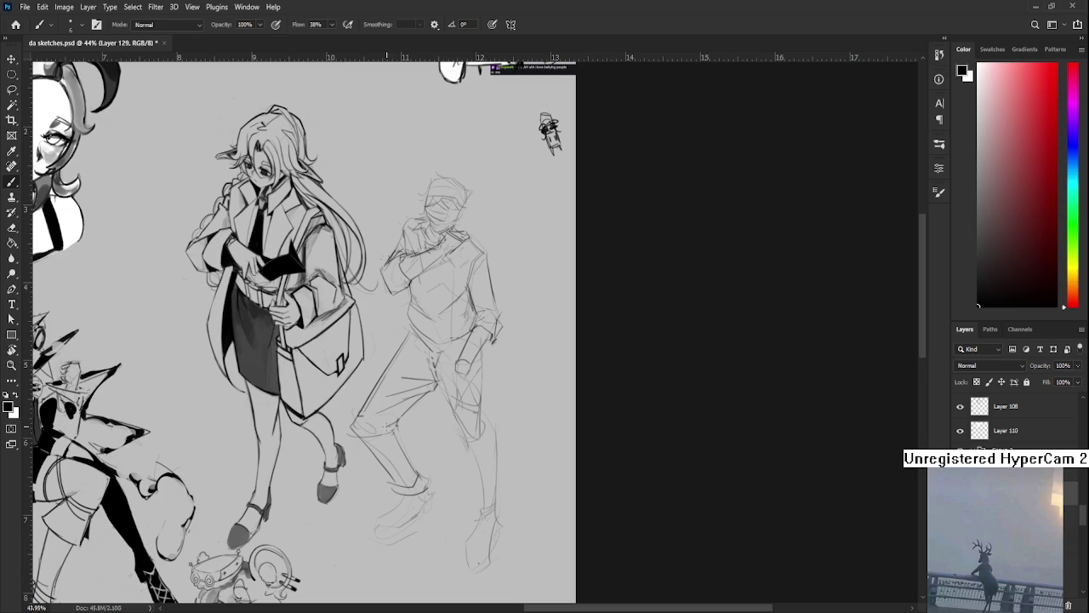
pyautogui.moveTo(362, 444); pyautogui.dragTo(385, 428)
pyautogui.moveTo(464, 462); pyautogui.dragTo(393, 483)
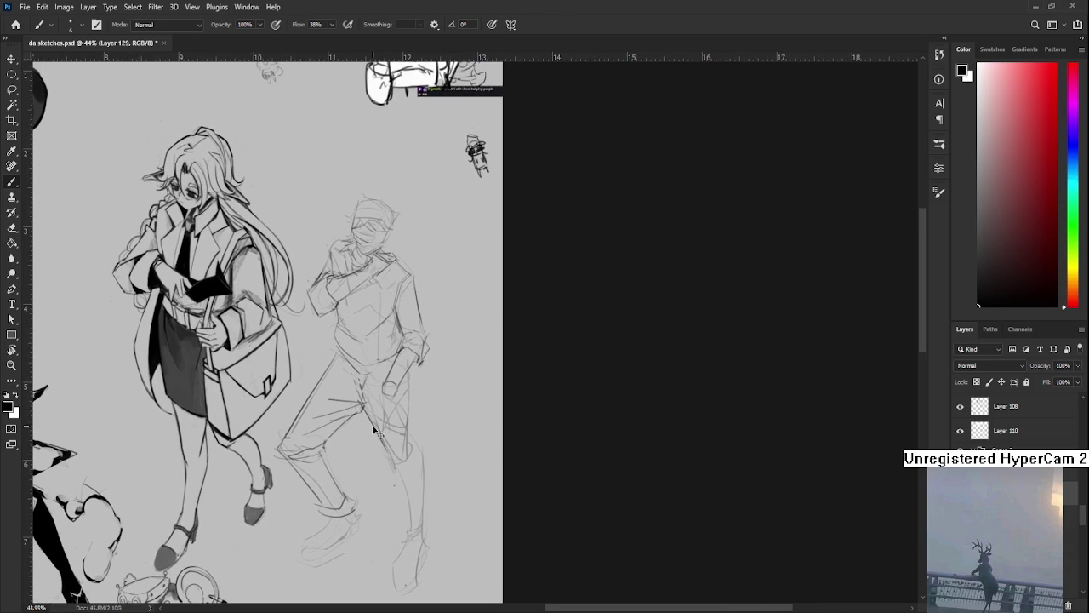
# Sketch and darken strokes around the bandage-faced figure's knee at 38% flow
pyautogui.moveTo(371, 426); pyautogui.dragTo(393, 449)
pyautogui.moveTo(364, 405)
pyautogui.mouseDown()
pyautogui.moveTo(407, 458)
pyautogui.moveTo(406, 437)
pyautogui.mouseUp()
pyautogui.moveTo(407, 413); pyautogui.dragTo(391, 417)
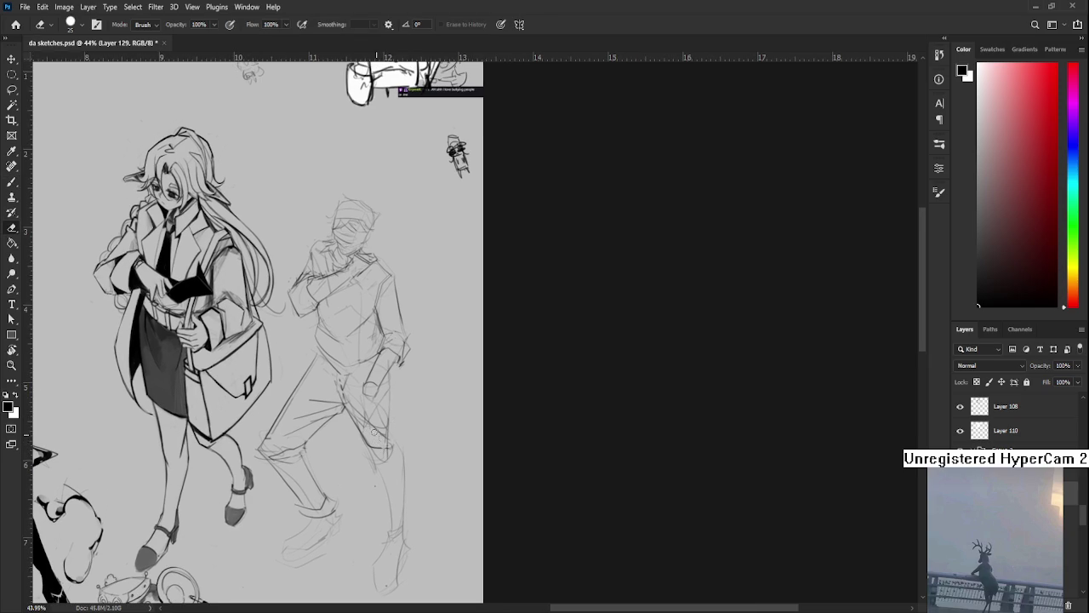
pyautogui.moveTo(357, 424)
pyautogui.mouseDown()
pyautogui.moveTo(387, 444)
pyautogui.moveTo(393, 407)
pyautogui.mouseUp()
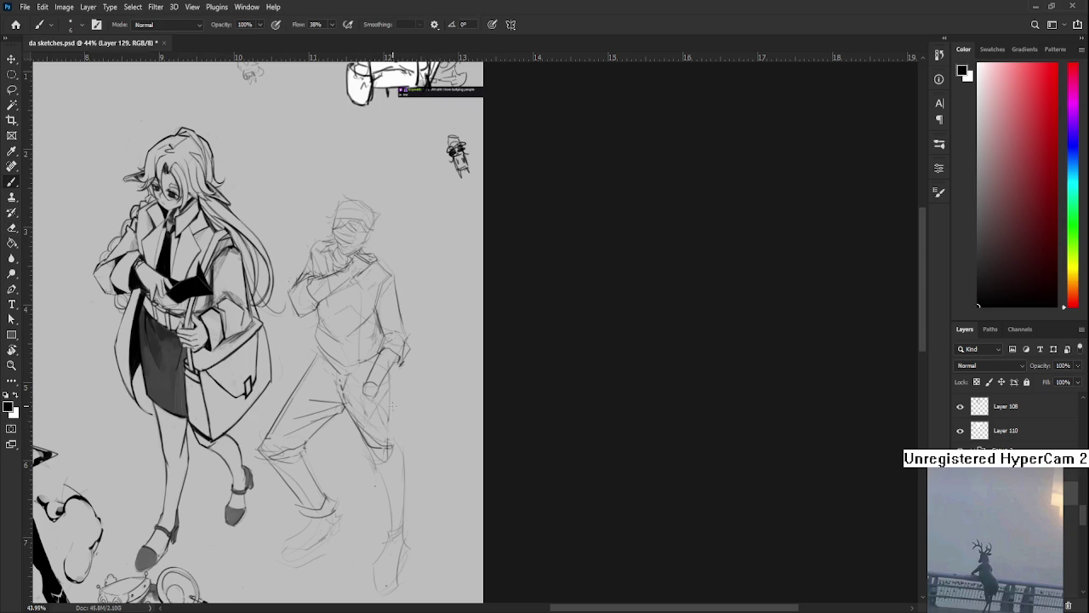
pyautogui.scroll(-2, 393, 405)
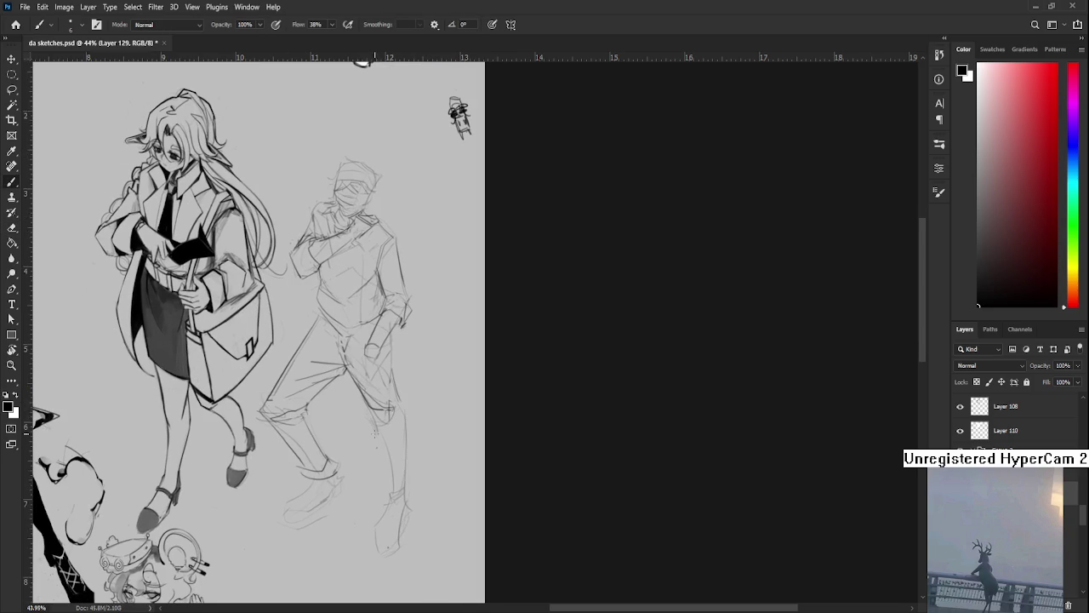
pyautogui.moveTo(375, 431); pyautogui.dragTo(406, 434)
# Add strokes at the figure's ankle, down its leg, and by its hand and hip
pyautogui.scroll(-1, 408, 425)
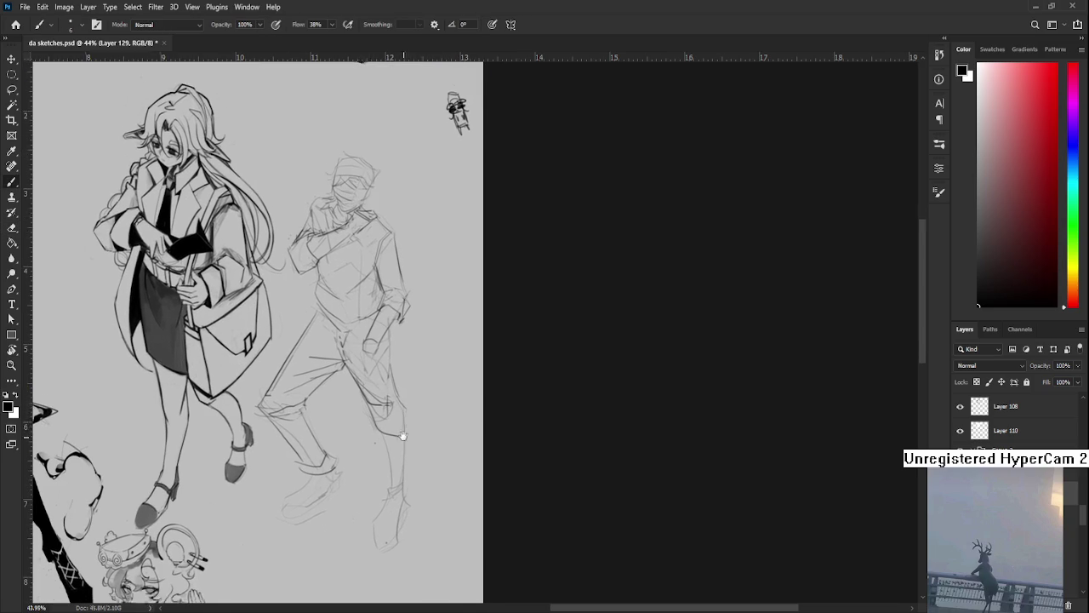
pyautogui.moveTo(390, 463); pyautogui.dragTo(411, 473)
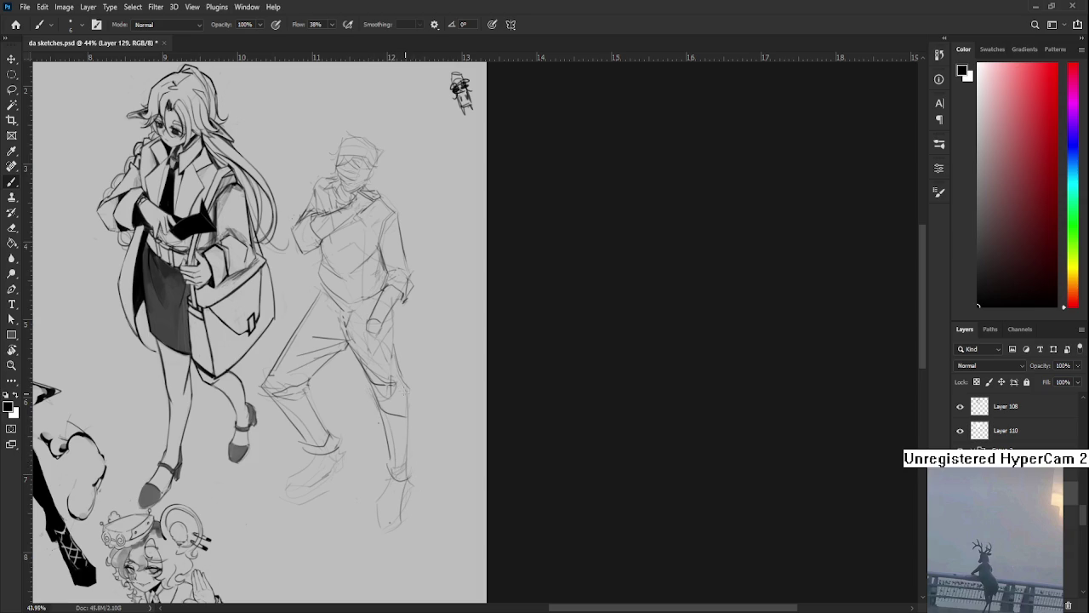
pyautogui.moveTo(404, 390); pyautogui.dragTo(417, 525)
pyautogui.moveTo(374, 422)
pyautogui.mouseDown()
pyautogui.moveTo(378, 451)
pyautogui.moveTo(393, 429)
pyautogui.moveTo(394, 451)
pyautogui.mouseUp()
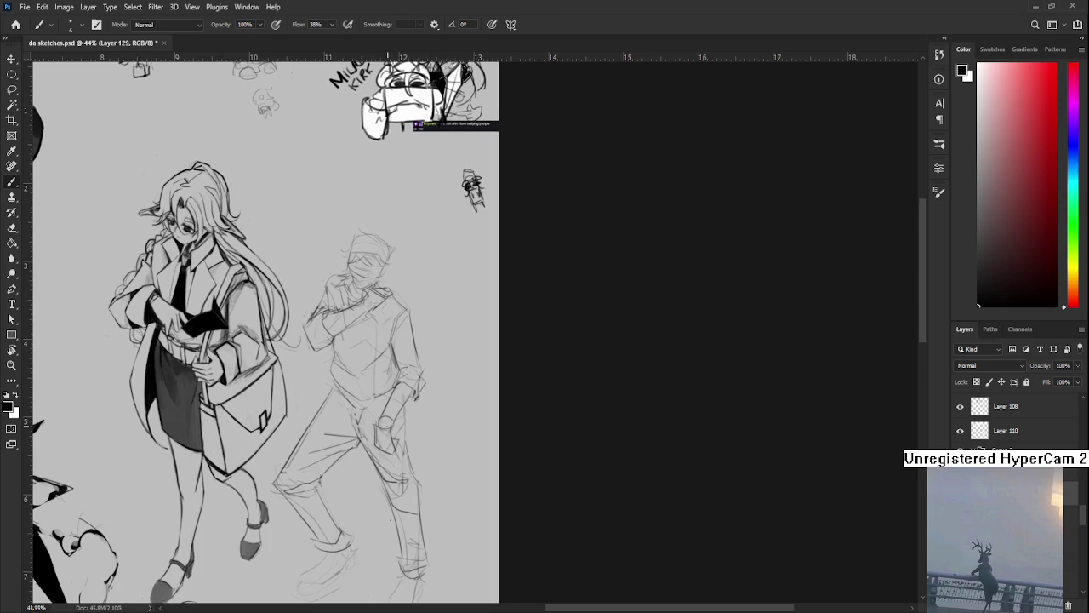
pyautogui.scroll(2, 400, 442)
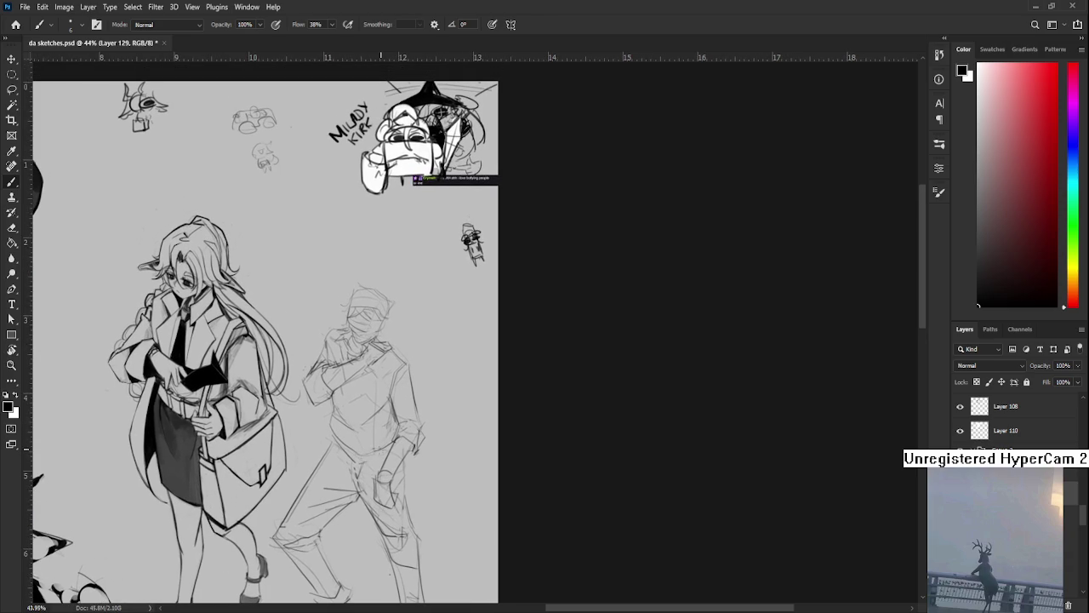
pyautogui.moveTo(359, 433); pyautogui.dragTo(377, 455)
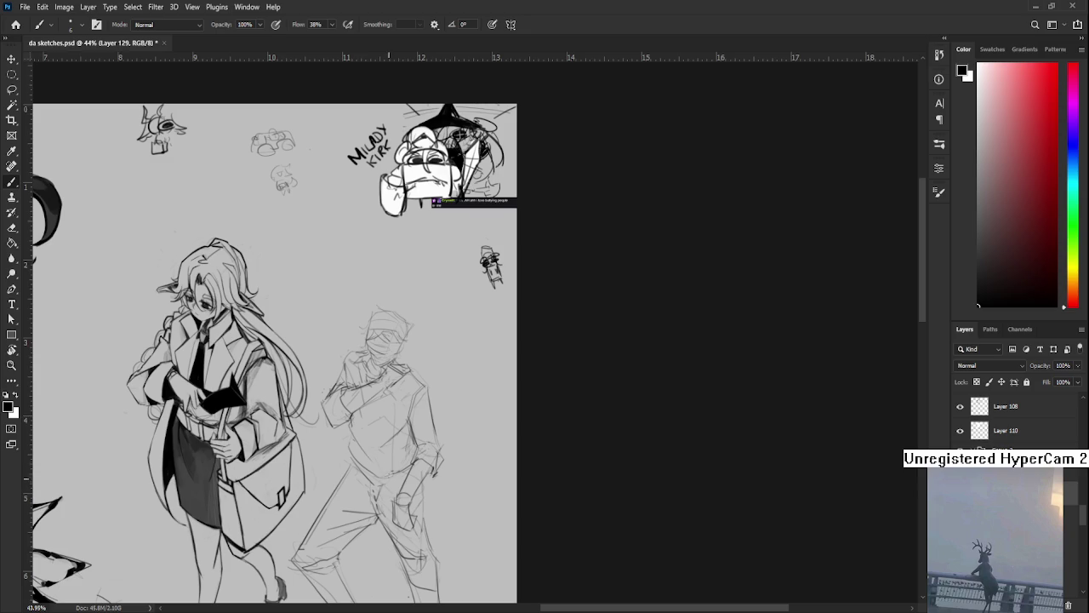
# Toggle between Eraser and Brush and pan to the figures' lower half
pyautogui.press('e')
pyautogui.press('b')
pyautogui.press('e')
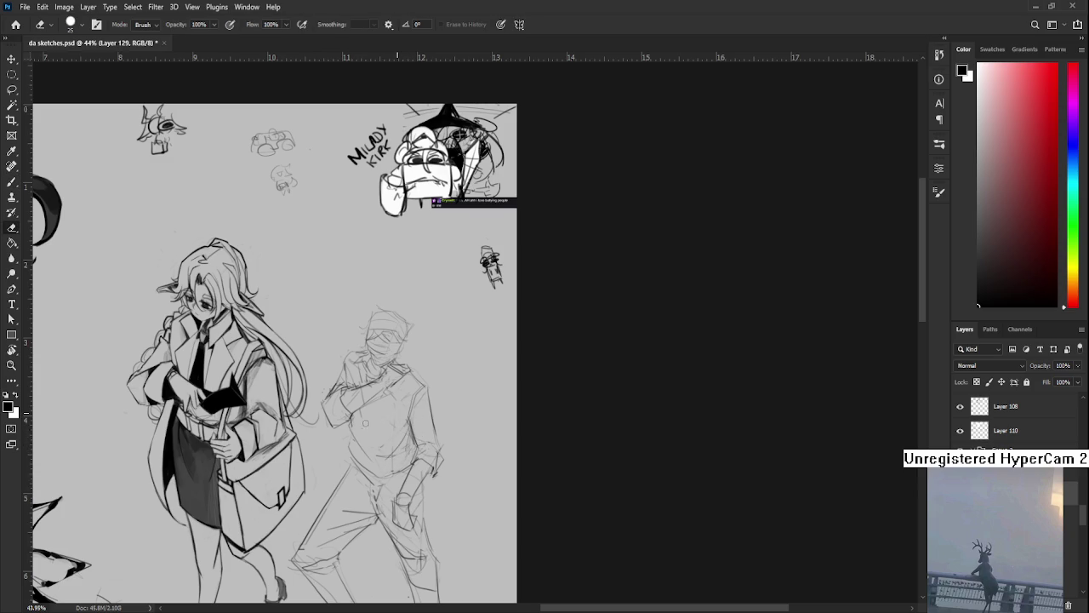
pyautogui.press('b')
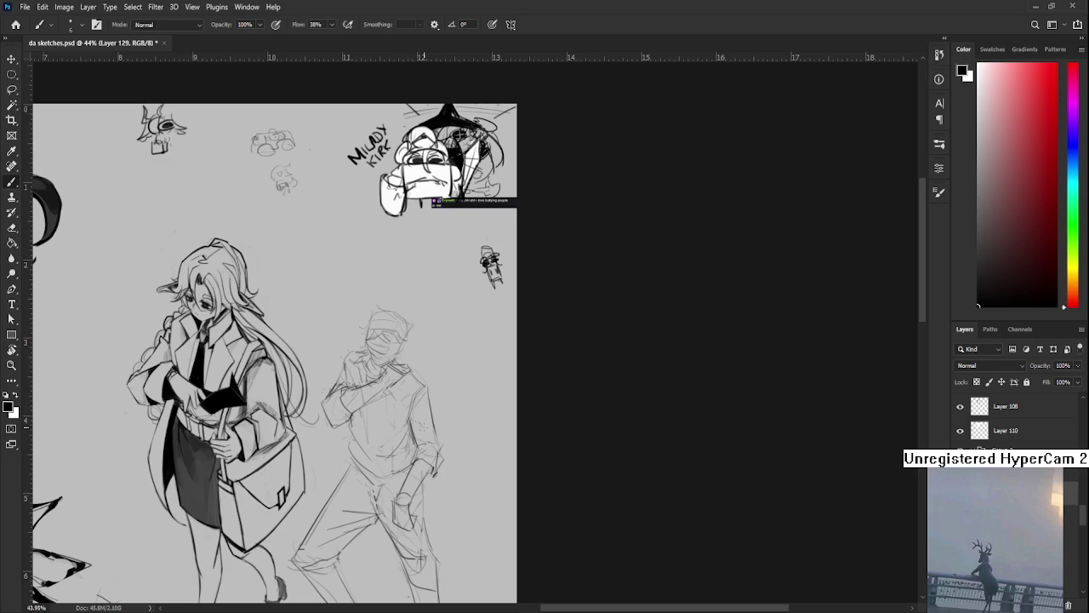
pyautogui.moveTo(423, 419); pyautogui.dragTo(429, 357)
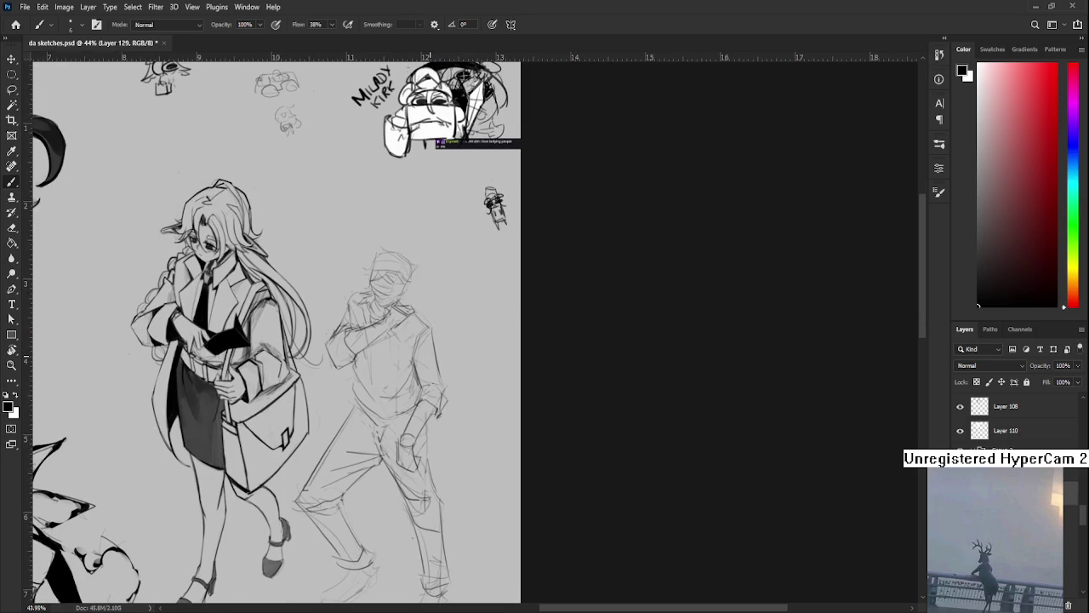
# Lasso part of the bandage-faced figure and nudge it slightly down
pyautogui.press('k')
pyautogui.press('l')
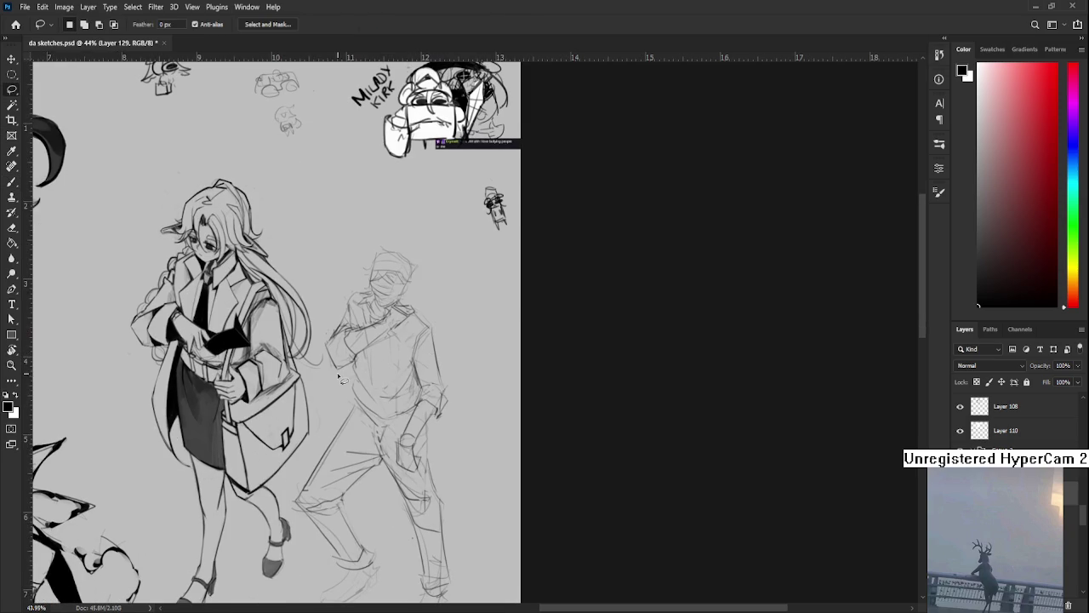
pyautogui.moveTo(324, 364)
pyautogui.mouseDown()
pyautogui.moveTo(442, 375)
pyautogui.moveTo(345, 381)
pyautogui.mouseUp()
pyautogui.hotkey('ctrl', 't')
pyautogui.moveTo(447, 329); pyautogui.dragTo(445, 336)
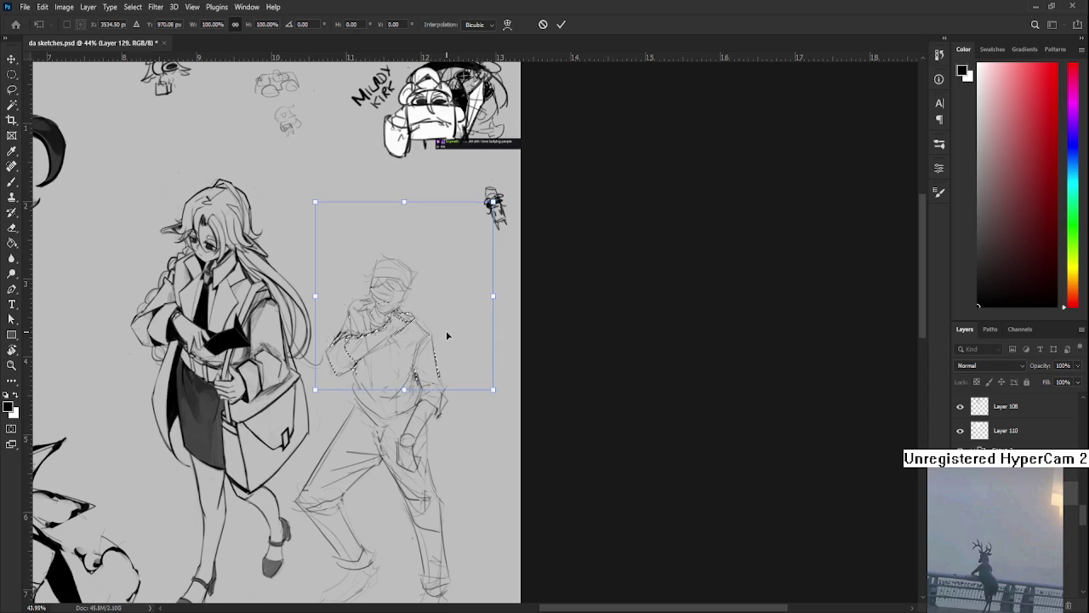
pyautogui.press('Return')
# Select the right figure's upper body for transforming, then cancel and deselect
pyautogui.scroll(-2, 482, 352)
pyautogui.scroll(-1, 483, 351)
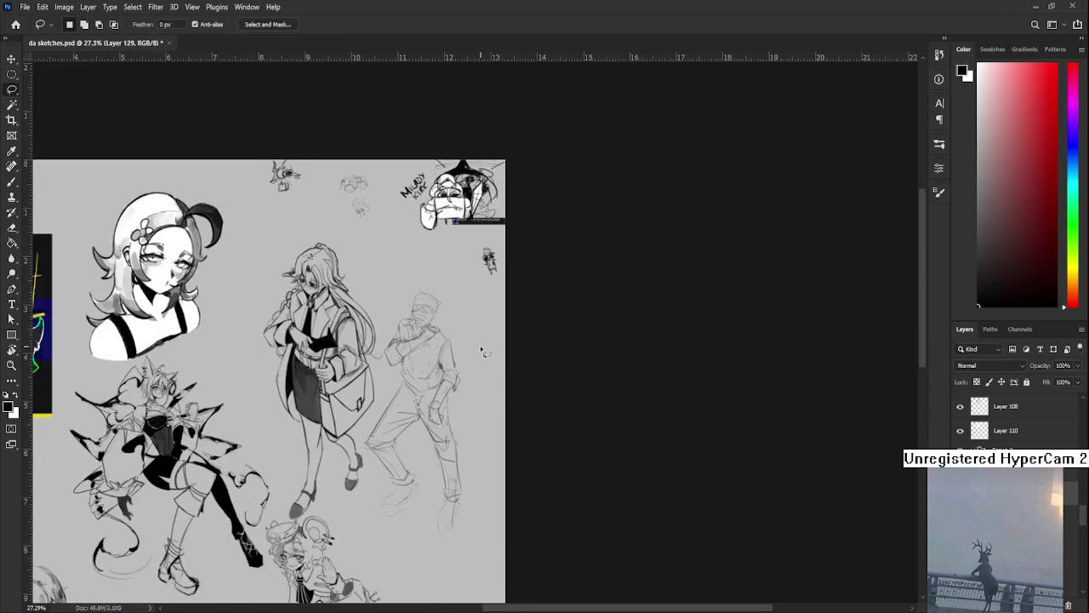
pyautogui.scroll(-2, 482, 352)
pyautogui.scroll(3, 411, 423)
pyautogui.scroll(1, 411, 423)
pyautogui.scroll(-1, 411, 423)
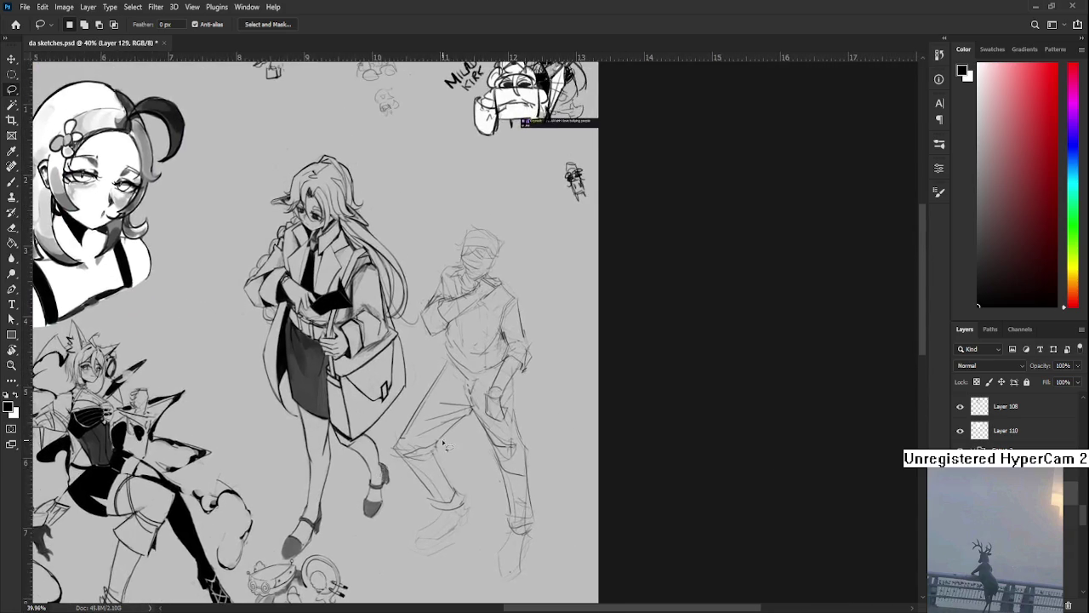
pyautogui.scroll(-1, 442, 439)
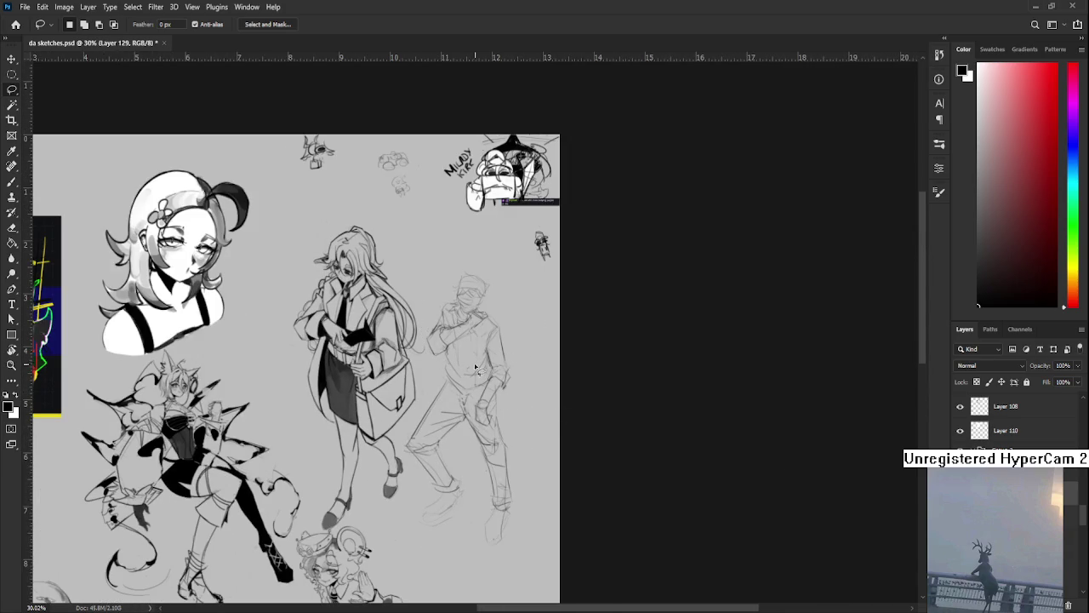
pyautogui.scroll(1, 475, 371)
pyautogui.moveTo(440, 363); pyautogui.dragTo(484, 377)
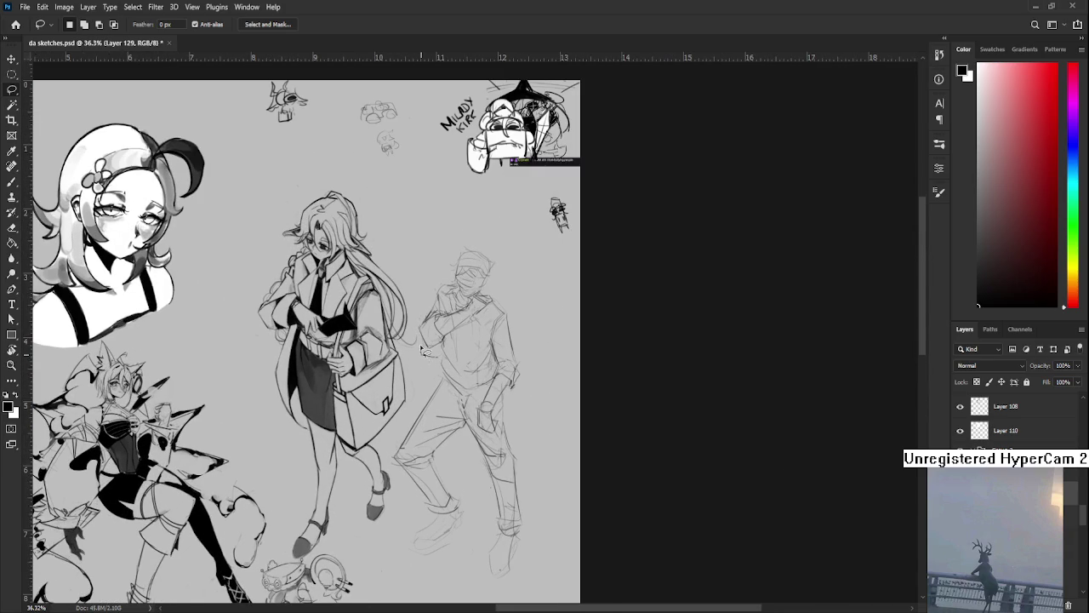
pyautogui.hotkey('ctrl', 't')
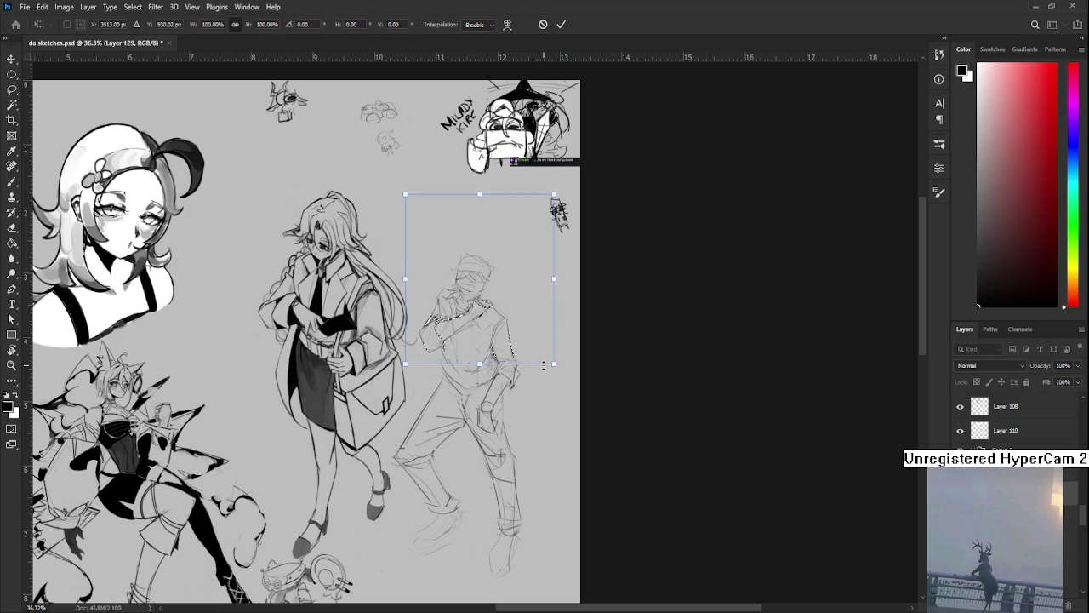
pyautogui.press('Return')
pyautogui.hotkey('ctrl', 'd')
# Lasso the figure's lower body and scale it down to 88.63%
pyautogui.moveTo(442, 372)
pyautogui.mouseDown()
pyautogui.moveTo(498, 422)
pyautogui.moveTo(451, 379)
pyautogui.mouseUp()
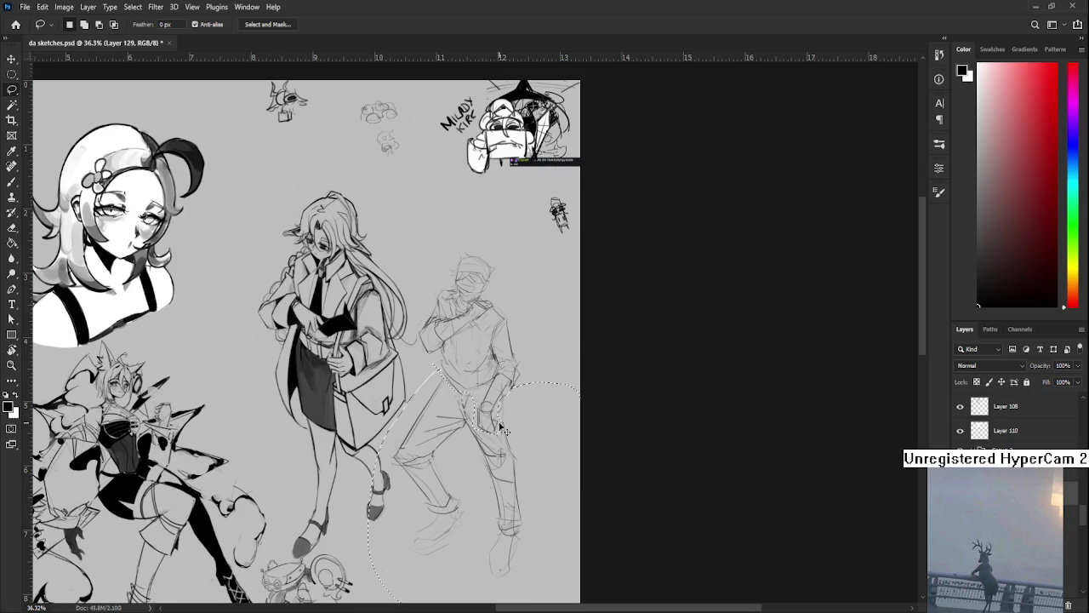
pyautogui.hotkey('ctrl', 't')
pyautogui.moveTo(543, 570); pyautogui.dragTo(522, 510)
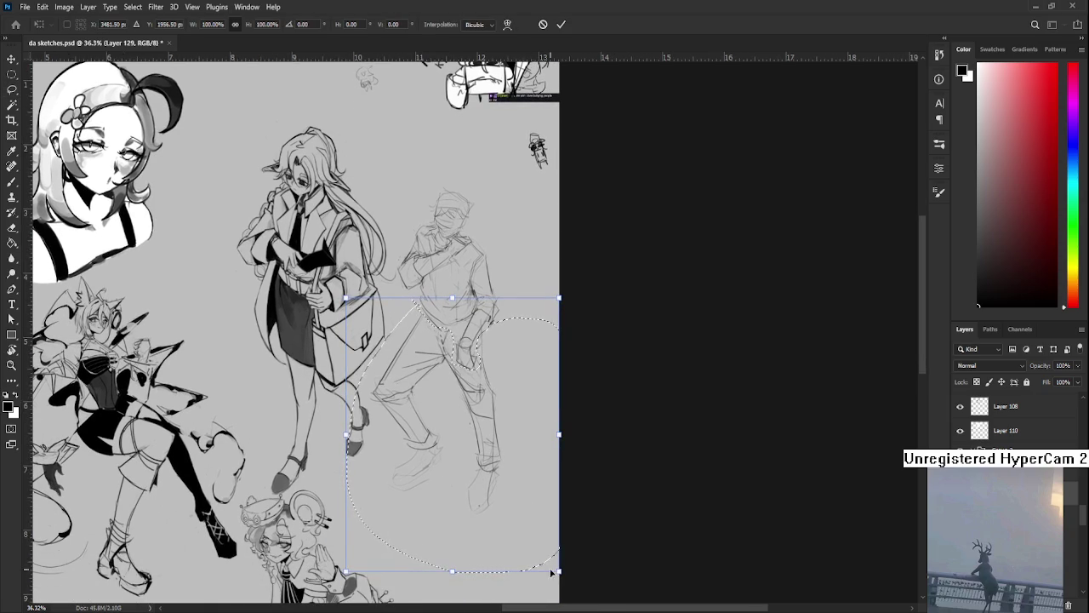
pyautogui.moveTo(559, 570); pyautogui.dragTo(541, 544)
pyautogui.moveTo(469, 440); pyautogui.dragTo(484, 439)
pyautogui.moveTo(556, 535); pyautogui.dragTo(552, 532)
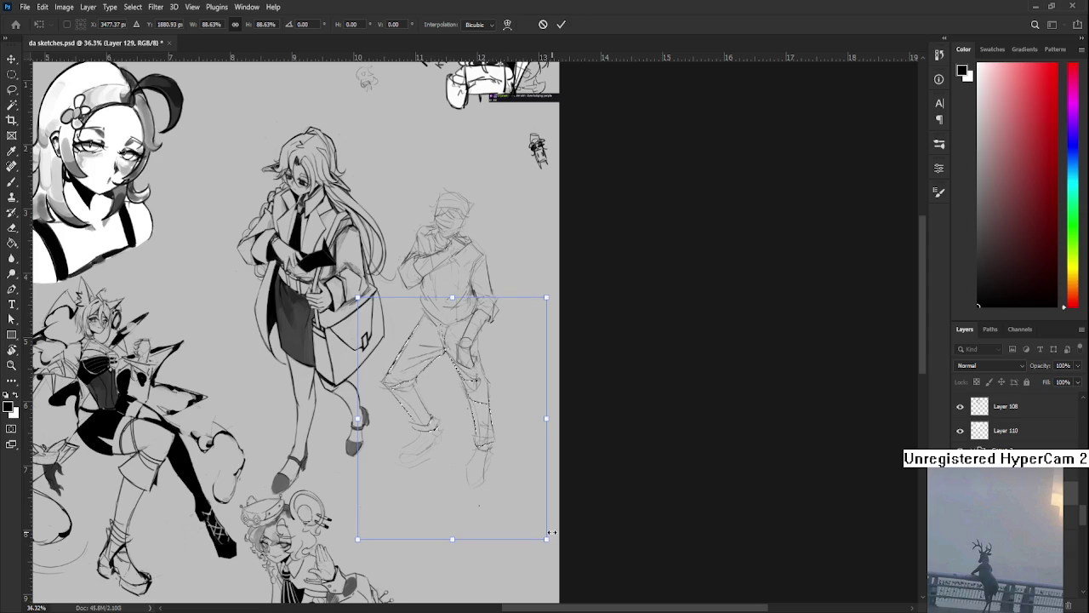
pyautogui.press('Return')
pyautogui.scroll(-5, 513, 519)
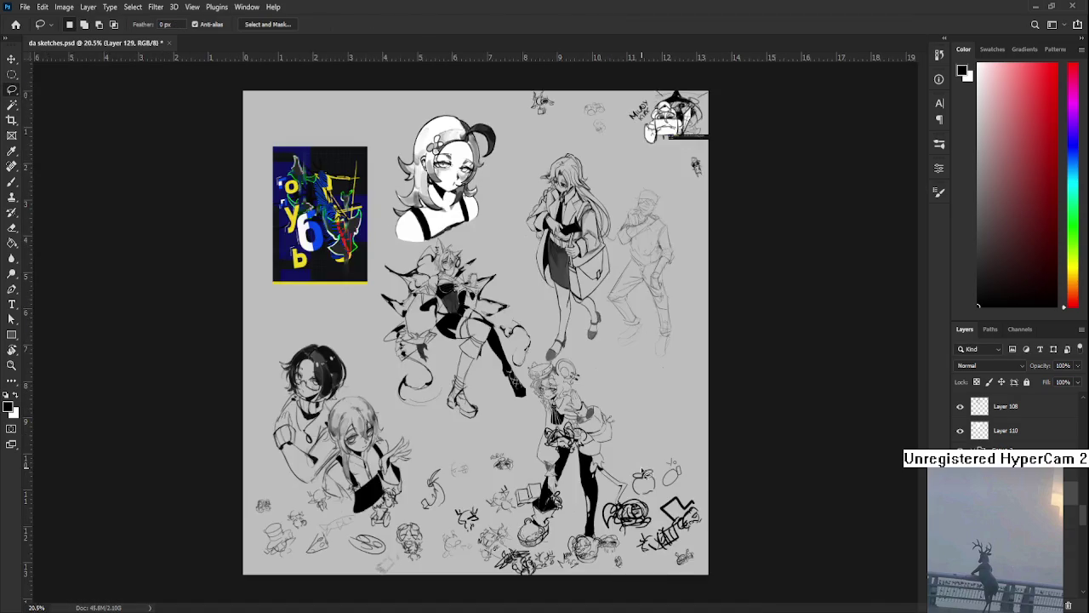
# Draw a pencil line along the bandage-faced figure's foot
pyautogui.scroll(5, 513, 383)
pyautogui.moveTo(655, 510)
pyautogui.mouseDown()
pyautogui.moveTo(357, 540)
pyautogui.moveTo(536, 475)
pyautogui.mouseUp()
pyautogui.scroll(1, 516, 393)
pyautogui.moveTo(516, 393)
pyautogui.mouseDown()
pyautogui.moveTo(451, 460)
pyautogui.moveTo(432, 434)
pyautogui.mouseUp()
pyautogui.press('b')
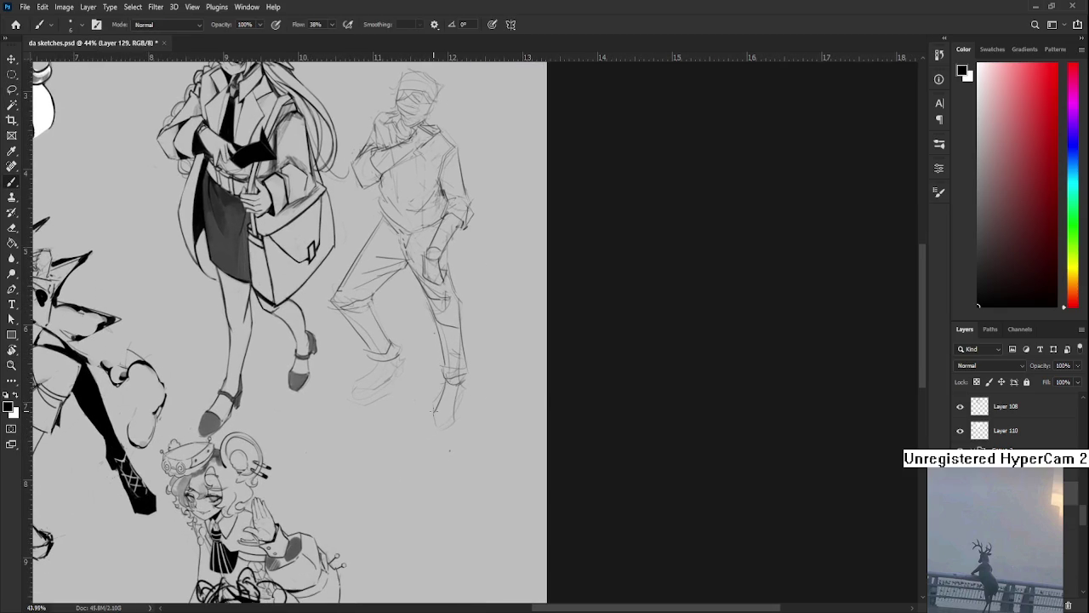
pyautogui.moveTo(462, 400); pyautogui.dragTo(440, 434)
# Lasso the figure's rear leg and place it in Free Transform
pyautogui.moveTo(453, 377); pyautogui.dragTo(492, 424)
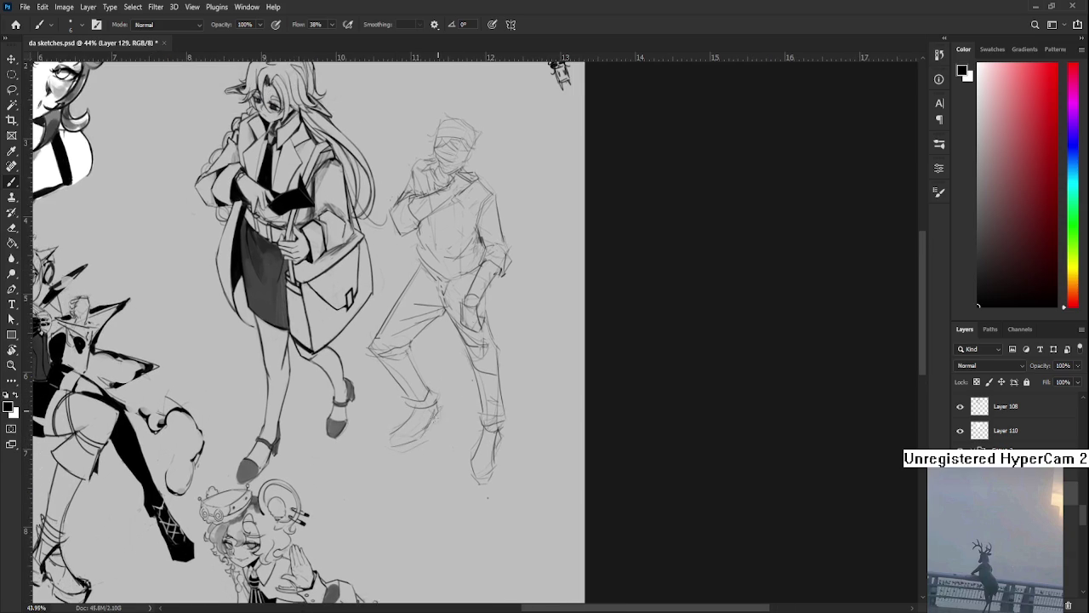
pyautogui.moveTo(437, 410); pyautogui.dragTo(490, 530)
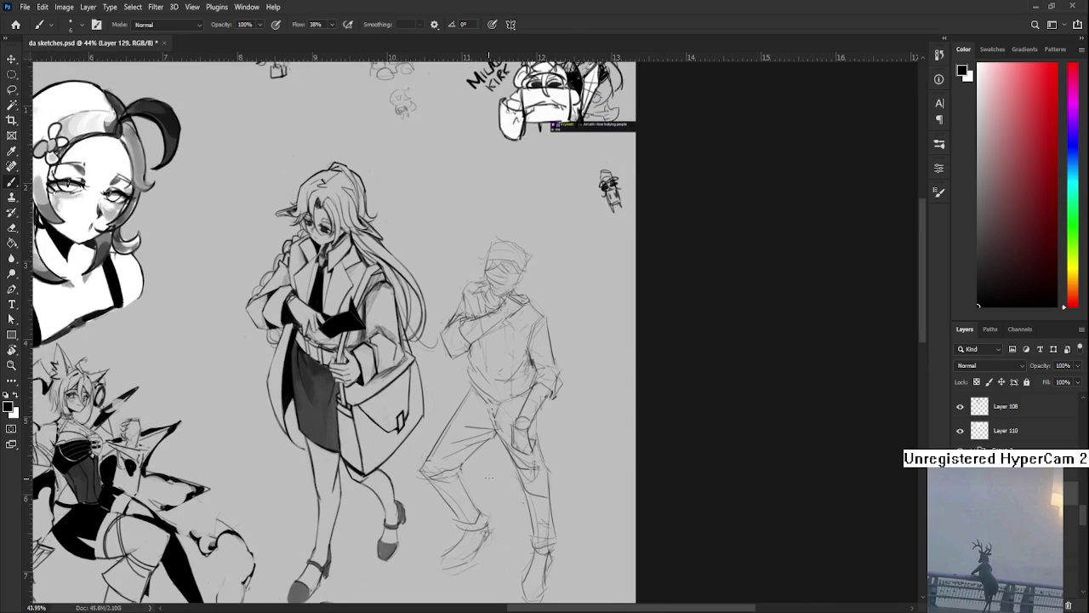
pyautogui.scroll(-2, 489, 468)
pyautogui.scroll(-1, 518, 383)
pyautogui.scroll(-1, 458, 372)
pyautogui.scroll(-1, 458, 369)
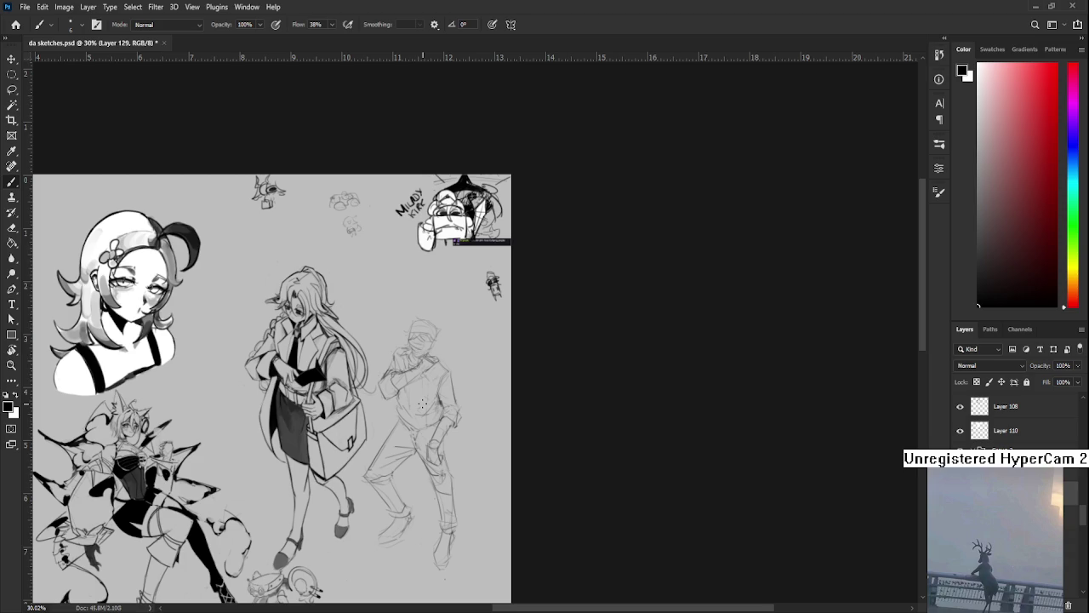
pyautogui.moveTo(463, 427)
pyautogui.mouseDown()
pyautogui.moveTo(437, 458)
pyautogui.moveTo(438, 570)
pyautogui.moveTo(388, 450)
pyautogui.mouseUp()
pyautogui.press('l')
pyautogui.hotkey('ctrl', 't')
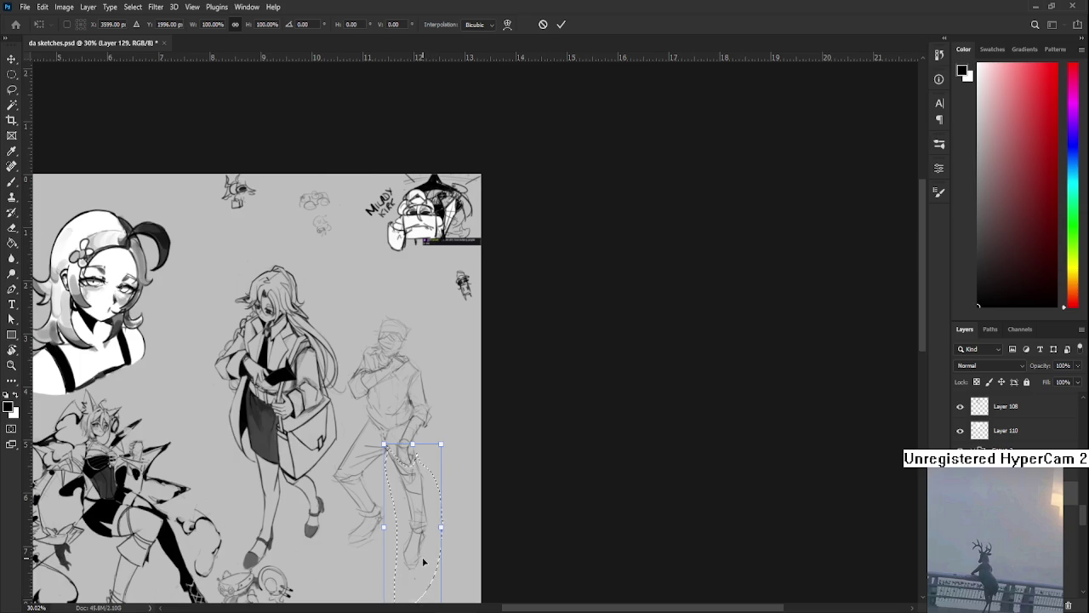
# Commit the rear leg transform and draw a line along the leg's left side
pyautogui.scroll(-1, 420, 559)
pyautogui.moveTo(414, 540); pyautogui.dragTo(411, 524)
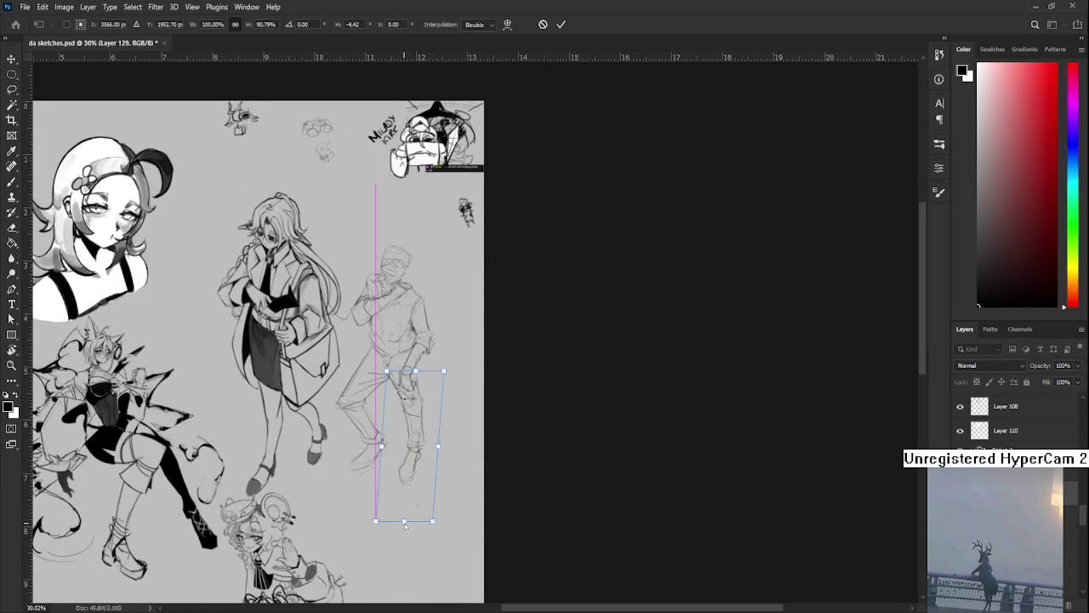
pyautogui.press('Return')
pyautogui.moveTo(441, 441); pyautogui.dragTo(452, 475)
pyautogui.scroll(1, 453, 475)
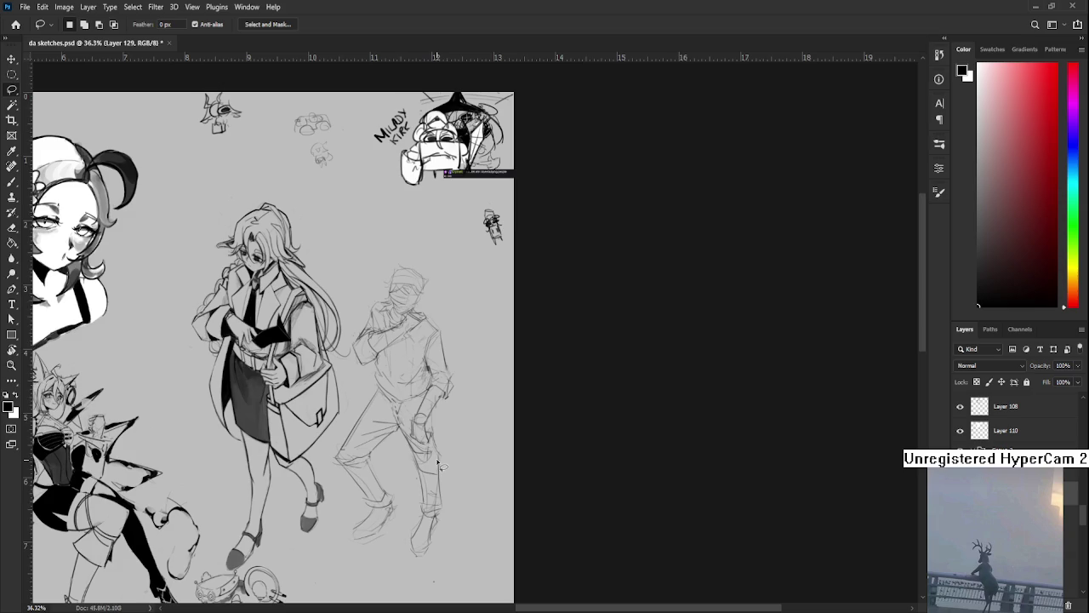
pyautogui.moveTo(366, 390)
pyautogui.mouseDown()
pyautogui.moveTo(334, 482)
pyautogui.moveTo(400, 443)
pyautogui.moveTo(389, 402)
pyautogui.moveTo(363, 387)
pyautogui.moveTo(332, 464)
pyautogui.moveTo(339, 475)
pyautogui.mouseUp()
# Slant the selected leg slightly to the right
pyautogui.hotkey('ctrl', 't')
pyautogui.hotkey('ctrl', 'z')
pyautogui.moveTo(335, 476); pyautogui.dragTo(343, 476)
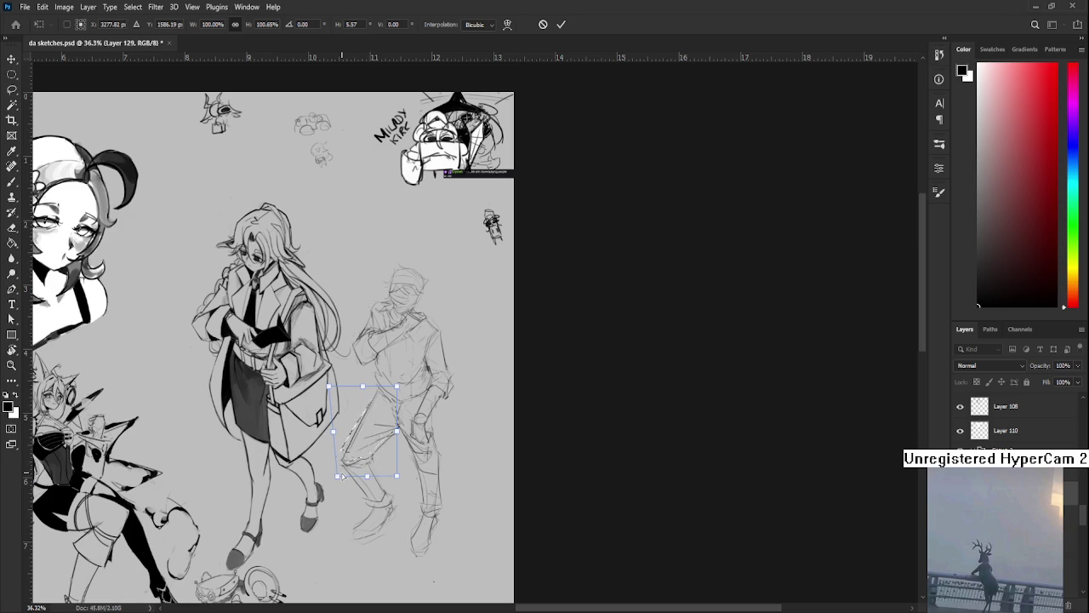
pyautogui.press('Return')
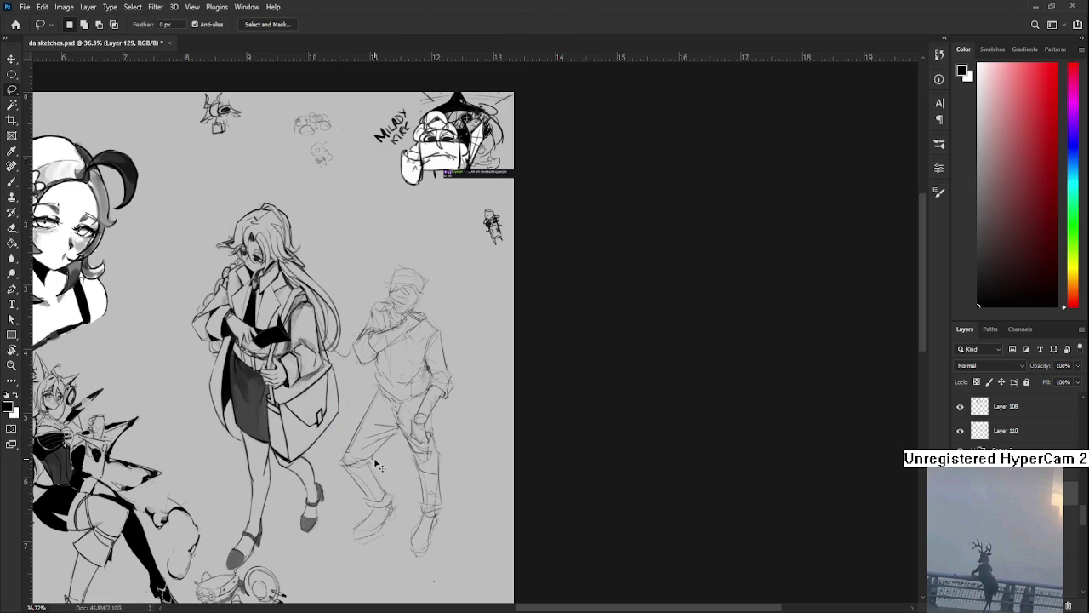
# Shorten and tilt both legs (about 96%, 5°), then save da sketches.psd
pyautogui.moveTo(358, 373)
pyautogui.mouseDown()
pyautogui.moveTo(341, 504)
pyautogui.moveTo(398, 491)
pyautogui.mouseUp()
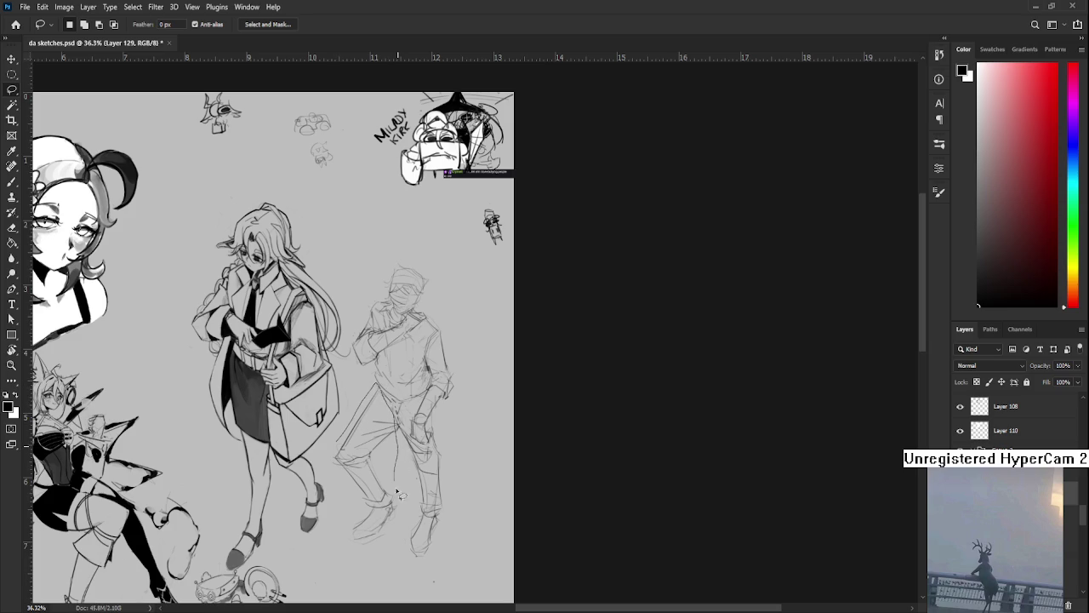
pyautogui.moveTo(398, 491); pyautogui.dragTo(325, 460)
pyautogui.hotkey('ctrl', 't')
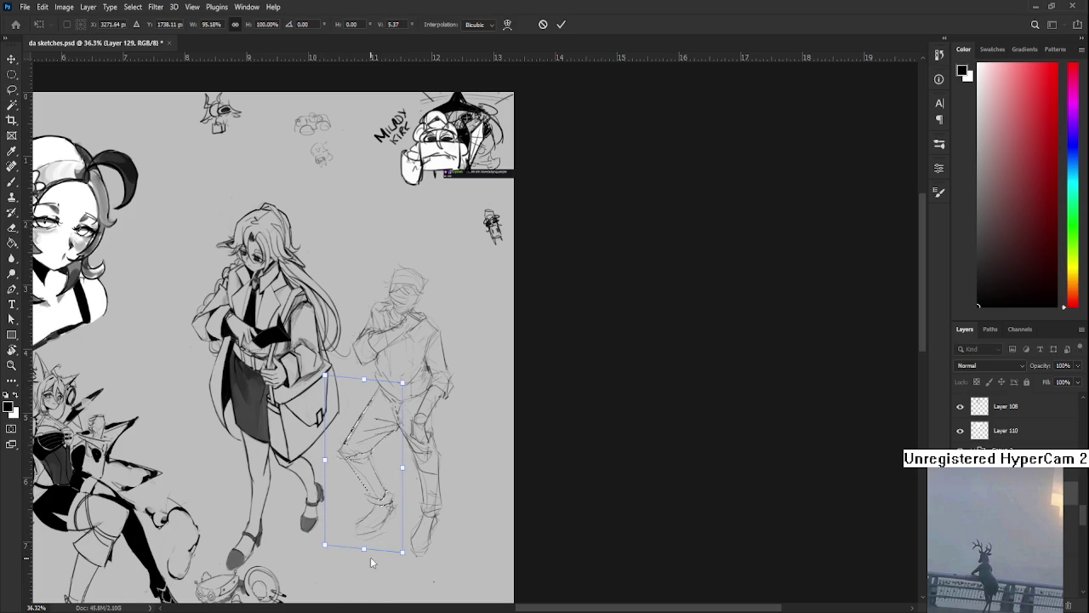
pyautogui.moveTo(365, 551); pyautogui.dragTo(361, 545)
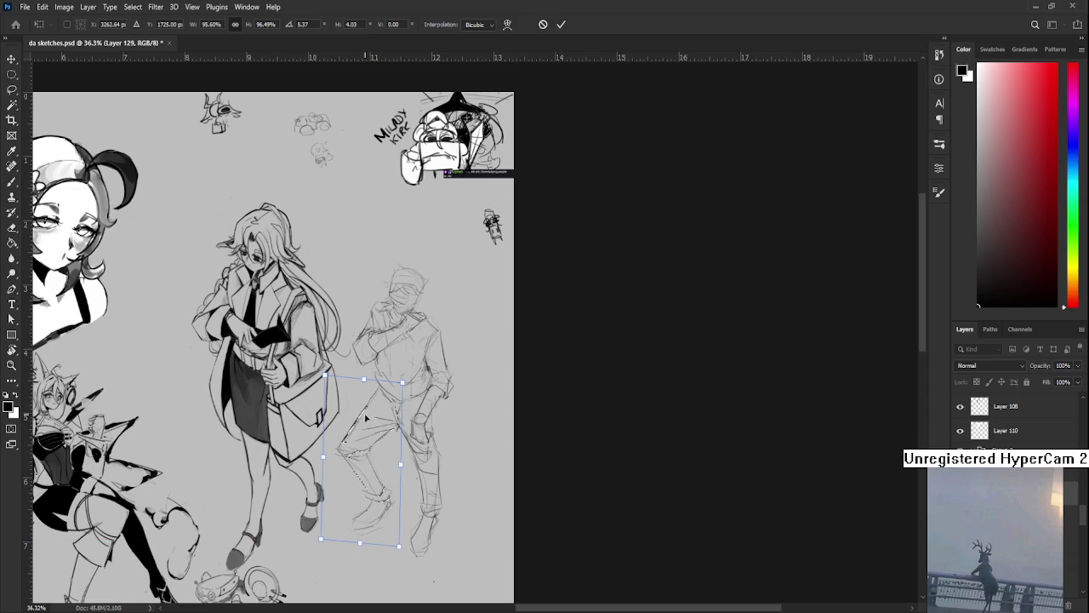
pyautogui.press('Return')
pyautogui.scroll(-1, 436, 460)
pyautogui.hotkey('ctrl', 's')
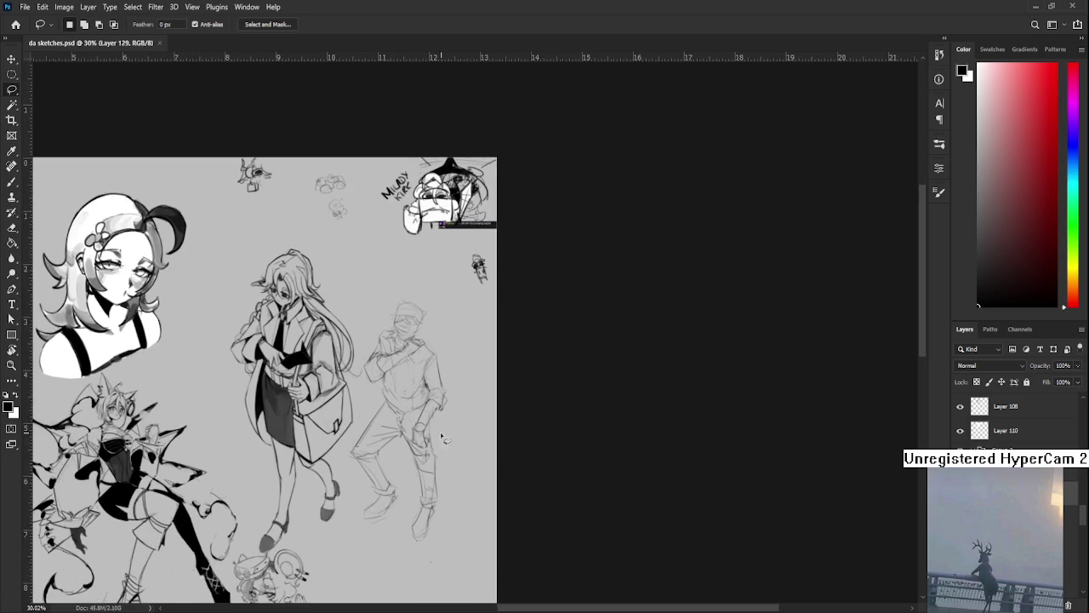
# Draw a short brush stroke under the bandage-faced figure's foot
pyautogui.scroll(5, 475, 441)
pyautogui.scroll(-2, 334, 424)
pyautogui.press('b')
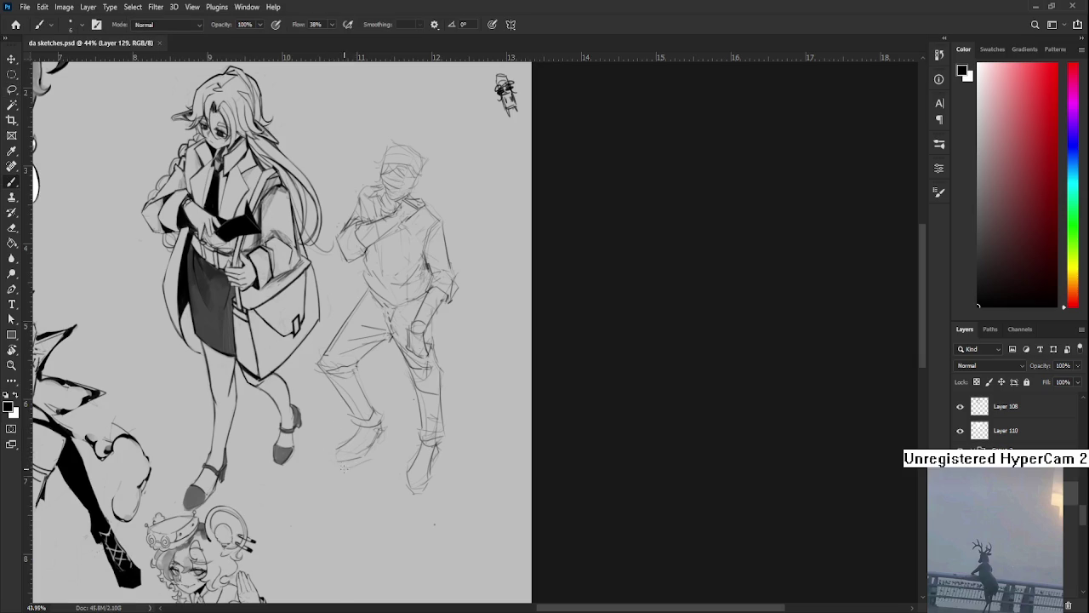
pyautogui.moveTo(346, 472); pyautogui.dragTo(364, 468)
# Shrink the figure's lower-left foot to 92.21% and deselect
pyautogui.moveTo(364, 437); pyautogui.dragTo(392, 440)
pyautogui.press('l')
pyautogui.hotkey('ctrl', 't')
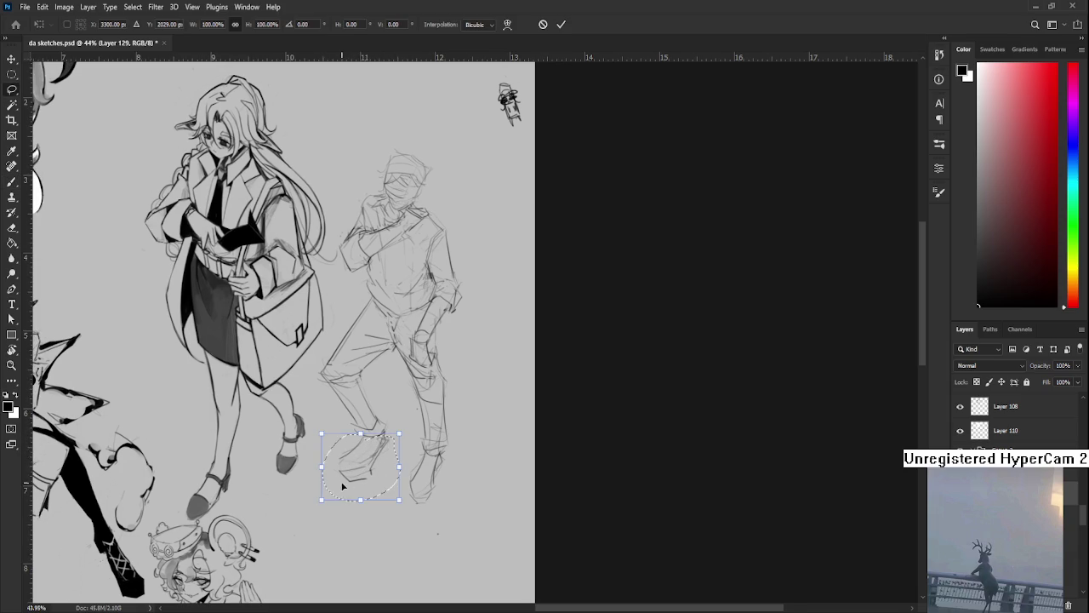
pyautogui.moveTo(322, 502); pyautogui.dragTo(330, 496)
pyautogui.press('Return')
pyautogui.hotkey('ctrl', 'd')
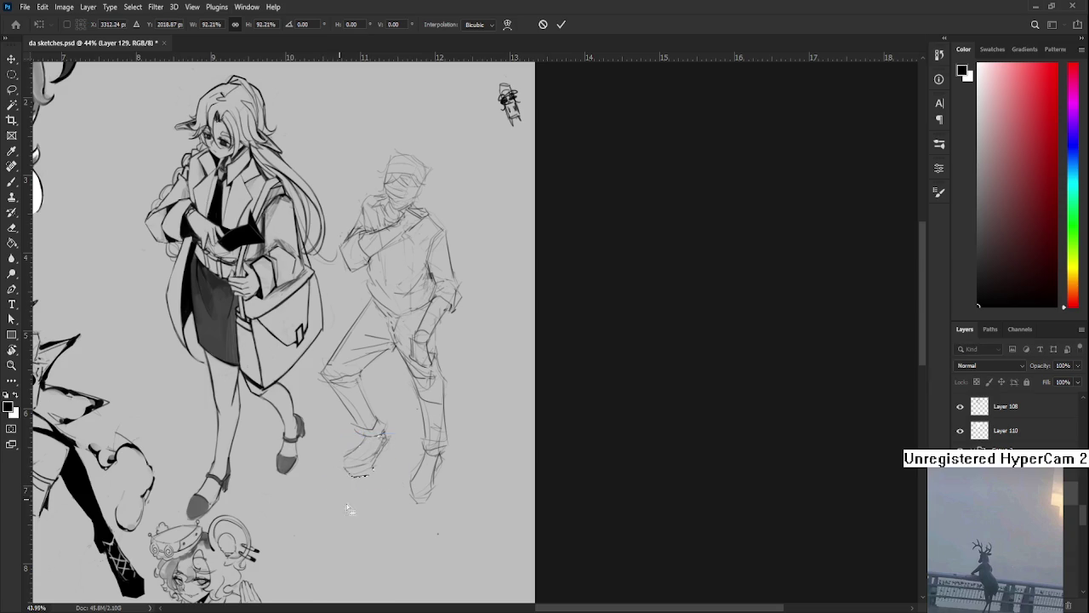
# Scroll and pan the view toward the top of the page
pyautogui.scroll(-1, 389, 436)
pyautogui.scroll(-1, 425, 400)
pyautogui.scroll(2, 451, 377)
pyautogui.moveTo(340, 266); pyautogui.dragTo(362, 352)
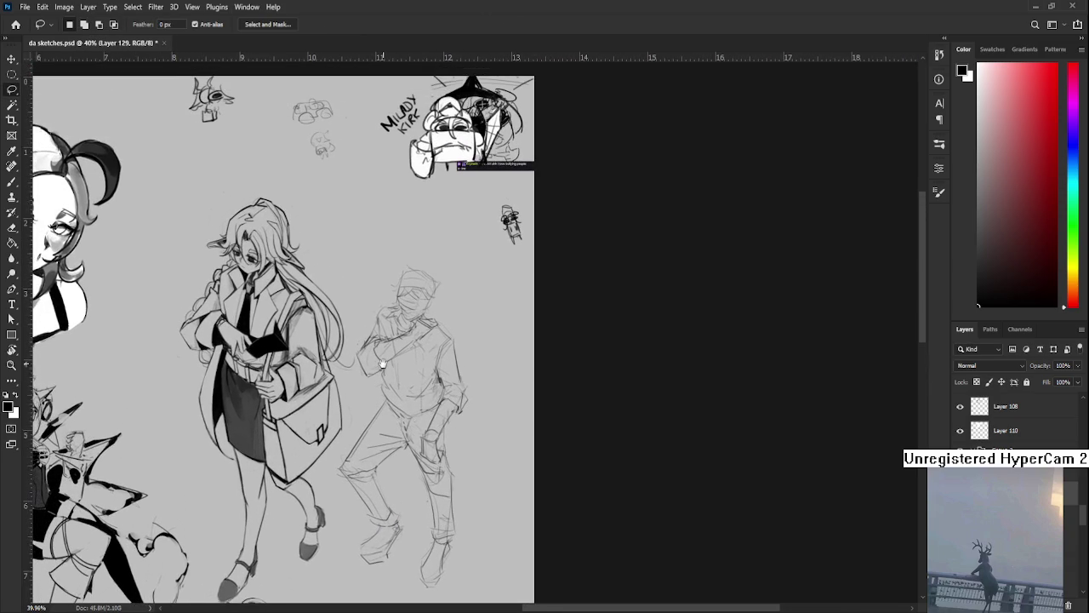
pyautogui.scroll(1, 379, 354)
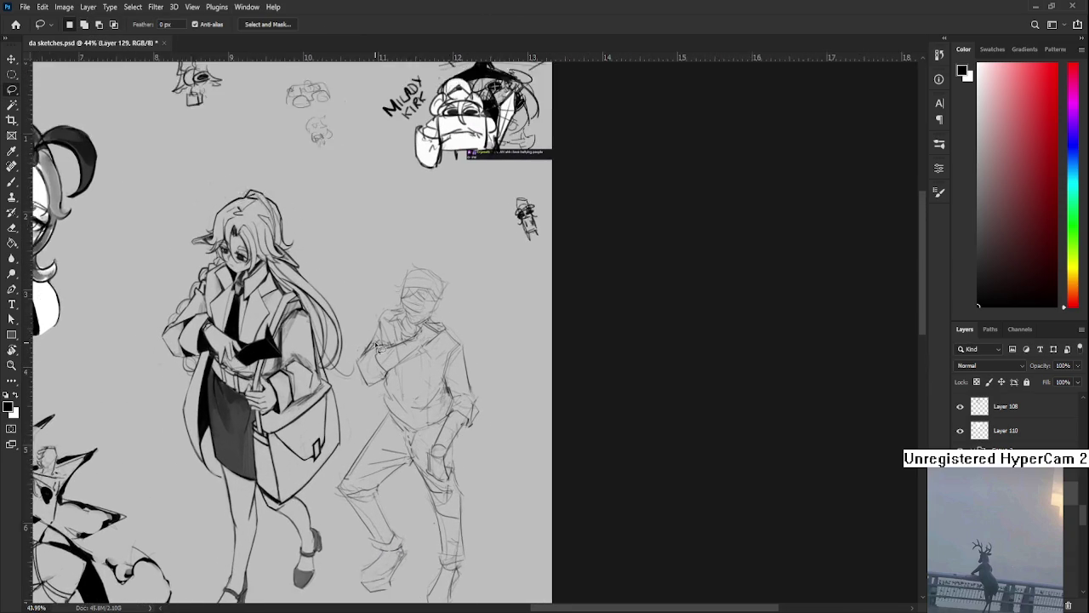
pyautogui.scroll(1, 376, 345)
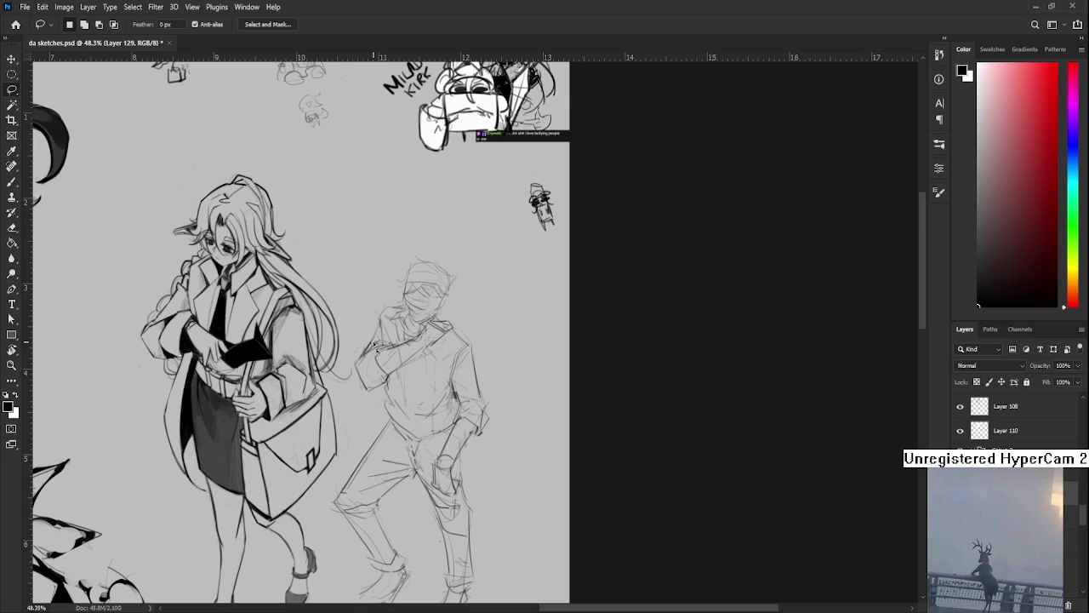
pyautogui.moveTo(375, 345); pyautogui.dragTo(378, 396)
# Switch between Eraser and Brush, then put the whole bandage-faced figure into Free Transform
pyautogui.press('e')
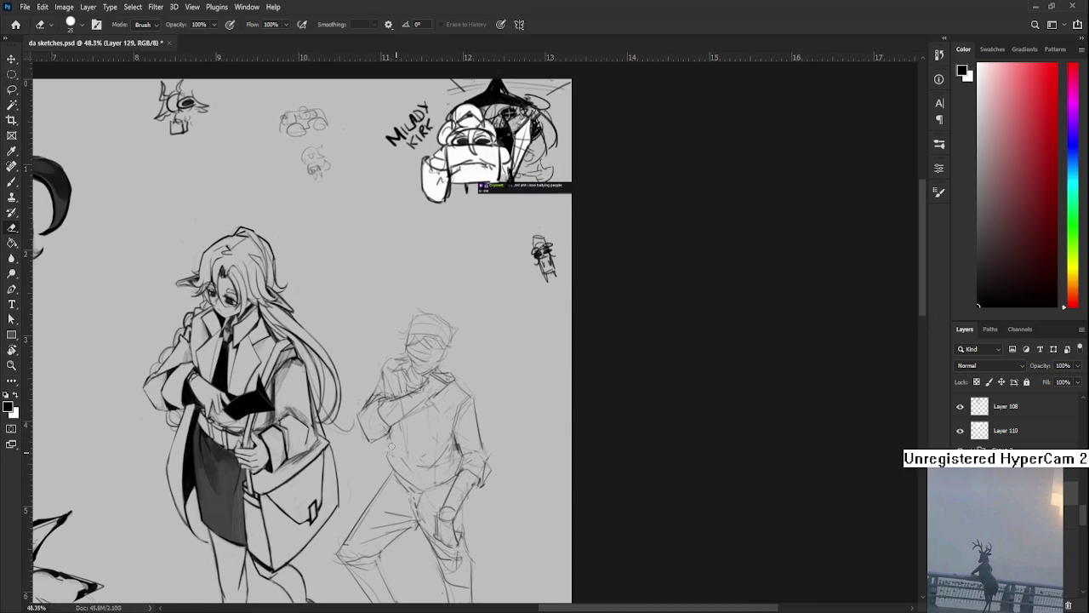
pyautogui.press('b')
pyautogui.press('e')
pyautogui.scroll(-2, 444, 418)
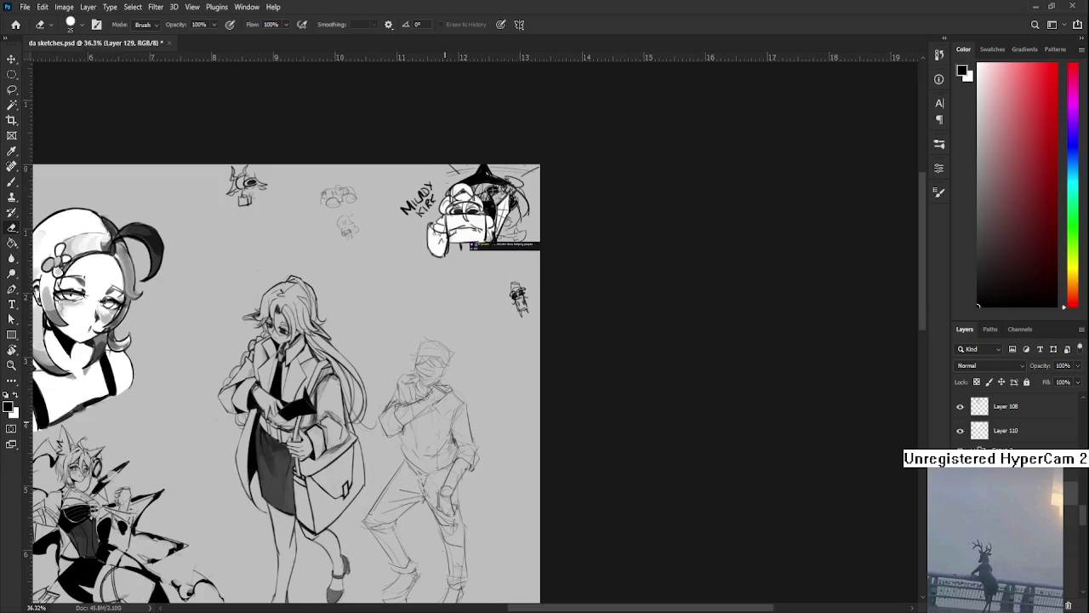
pyautogui.scroll(1, 439, 407)
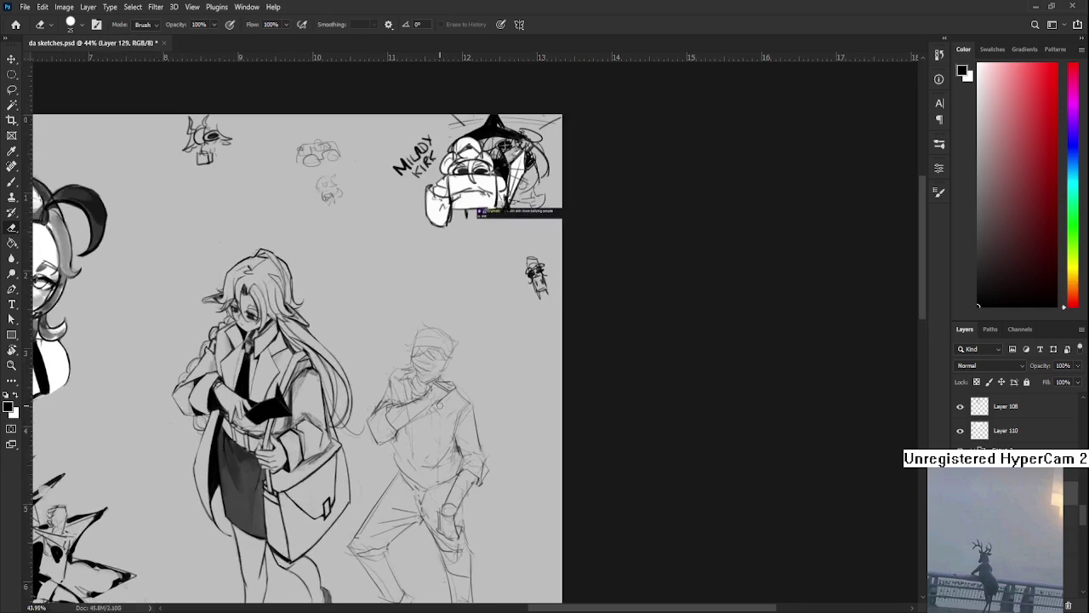
pyautogui.press('b')
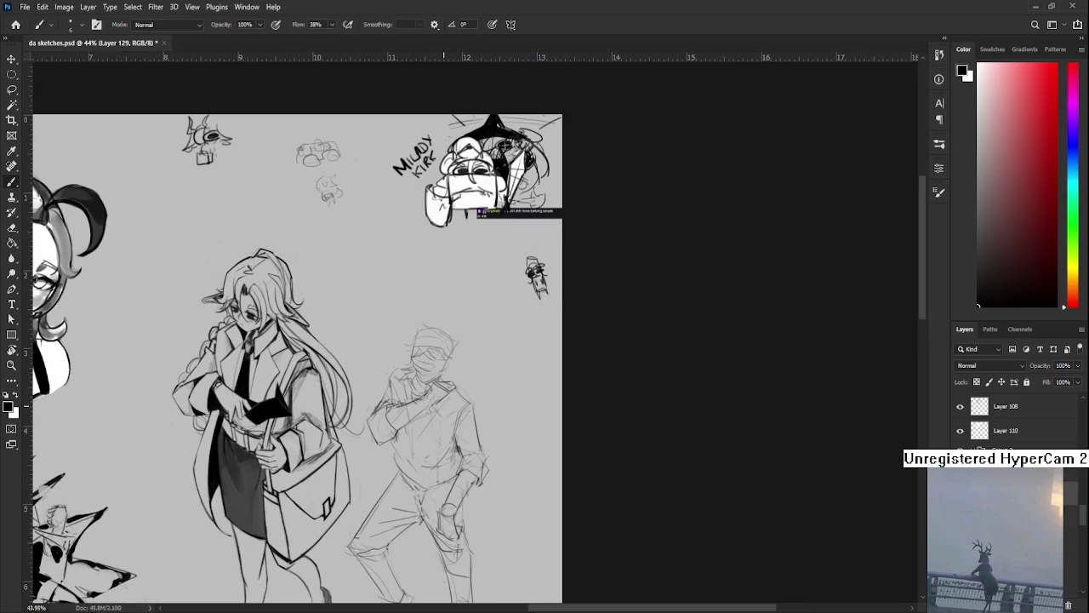
pyautogui.moveTo(454, 400); pyautogui.dragTo(458, 339)
pyautogui.scroll(-2, 445, 364)
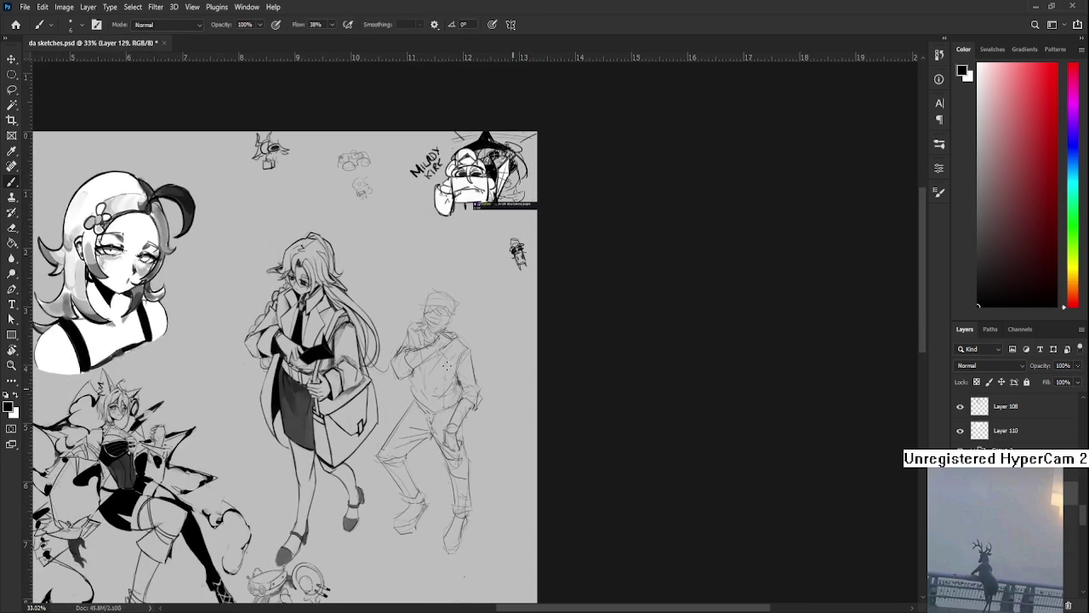
pyautogui.hotkey('ctrl', 't')
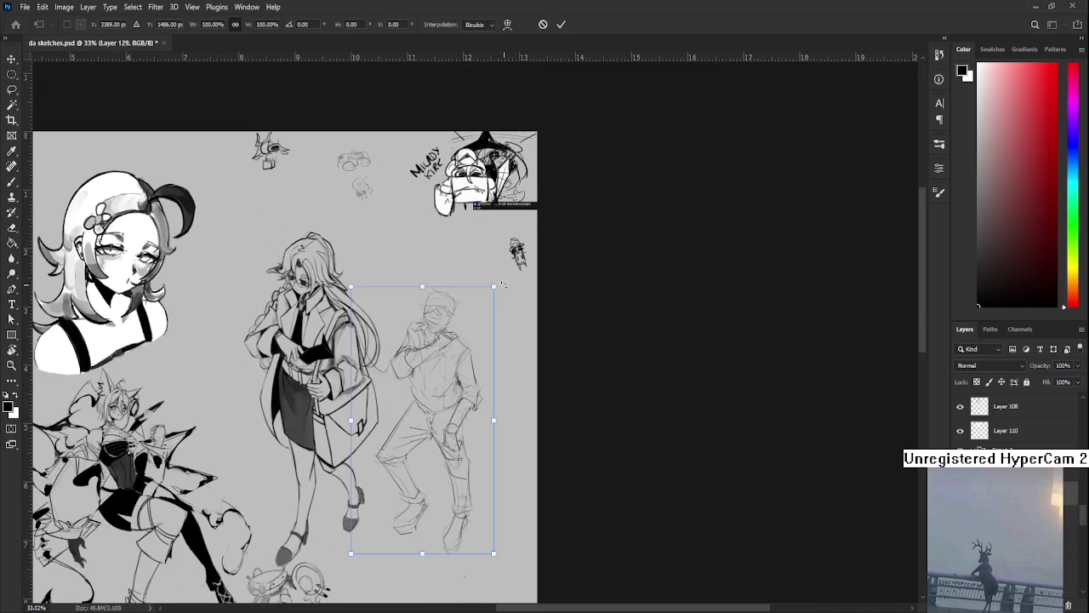
# Enlarge the whole standing figure to 110% and apply it
pyautogui.moveTo(487, 279); pyautogui.dragTo(502, 253)
pyautogui.moveTo(453, 356); pyautogui.dragTo(442, 362)
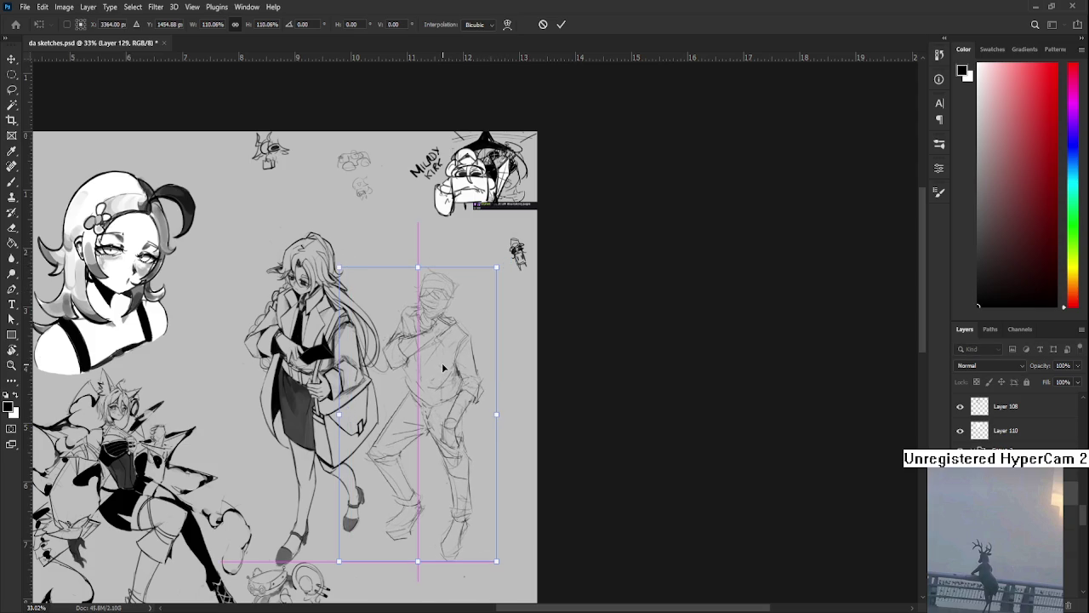
pyautogui.press('Return')
# Center the view on the bandaged figure and add dark marks on its hand
pyautogui.scroll(-2, 788, 169)
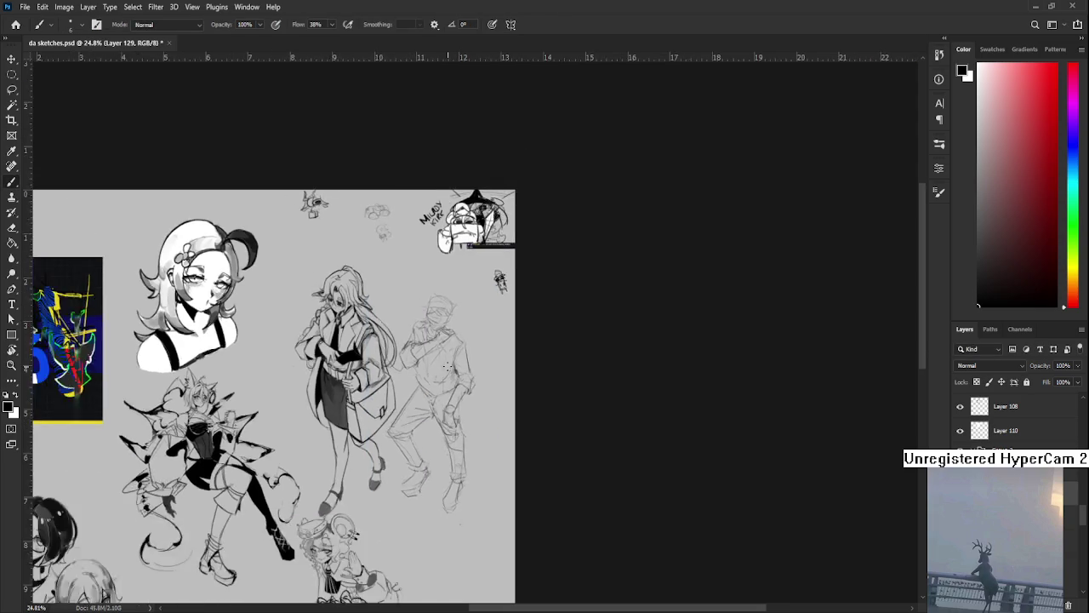
pyautogui.scroll(-2, 788, 170)
pyautogui.scroll(2, 476, 301)
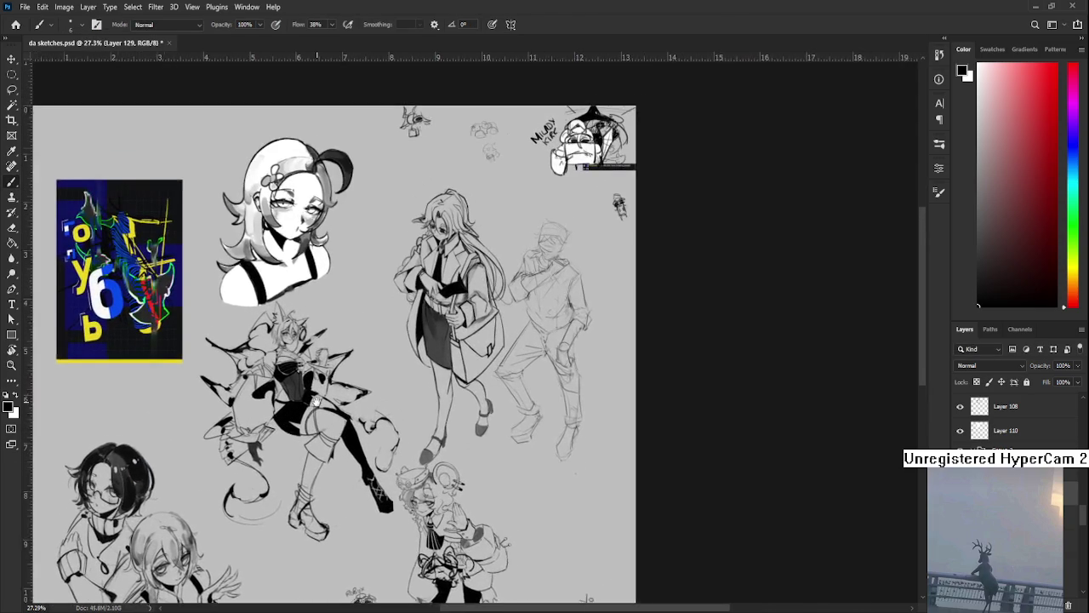
pyautogui.scroll(1, 464, 344)
pyautogui.moveTo(465, 345); pyautogui.dragTo(359, 421)
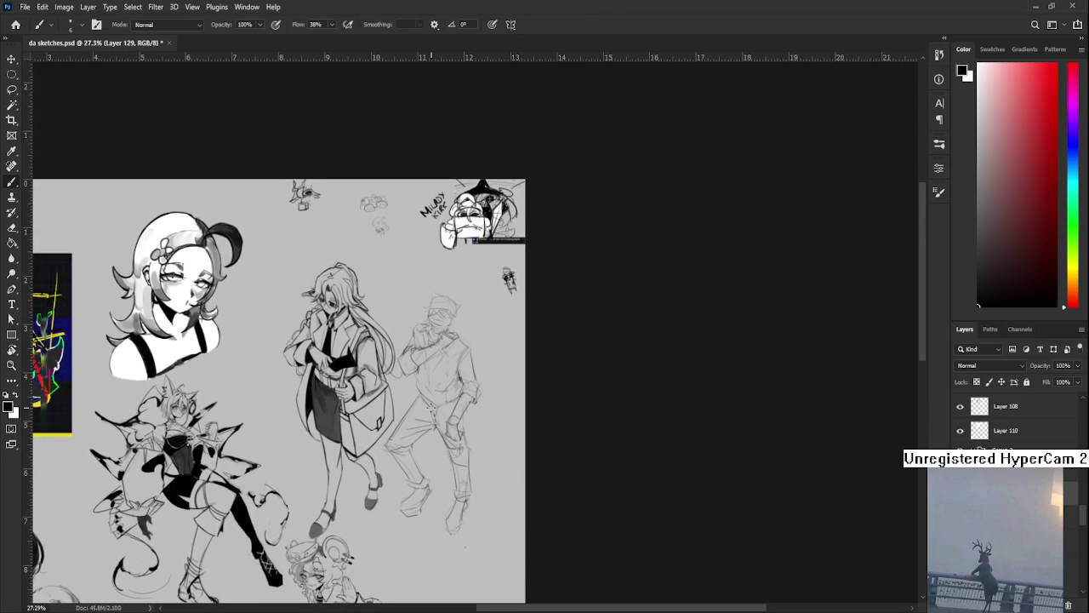
pyautogui.moveTo(528, 389); pyautogui.dragTo(499, 391)
pyautogui.scroll(2, 499, 391)
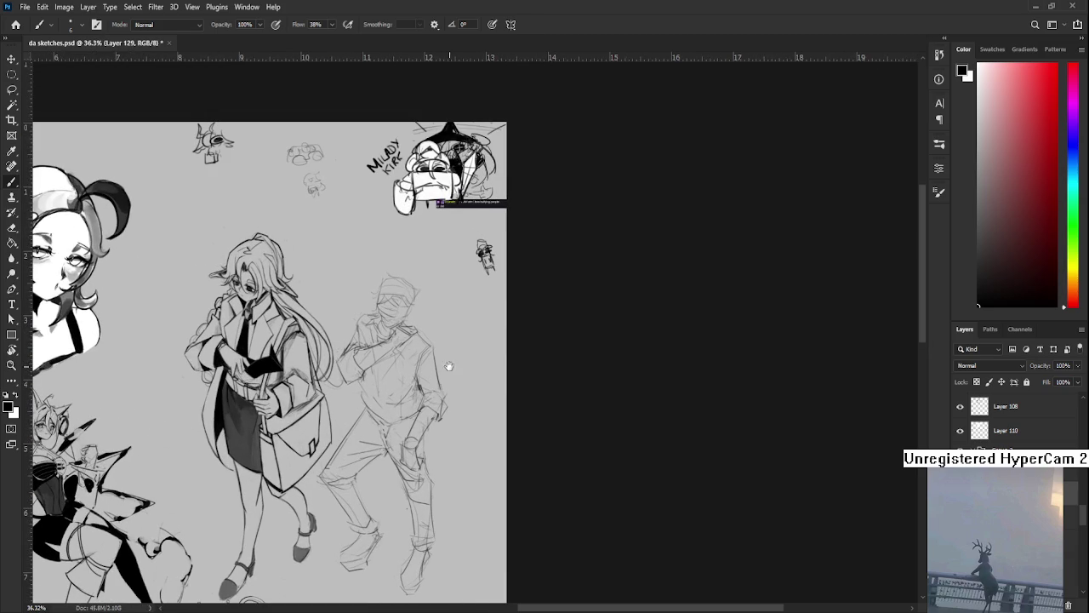
pyautogui.moveTo(444, 362); pyautogui.dragTo(421, 376)
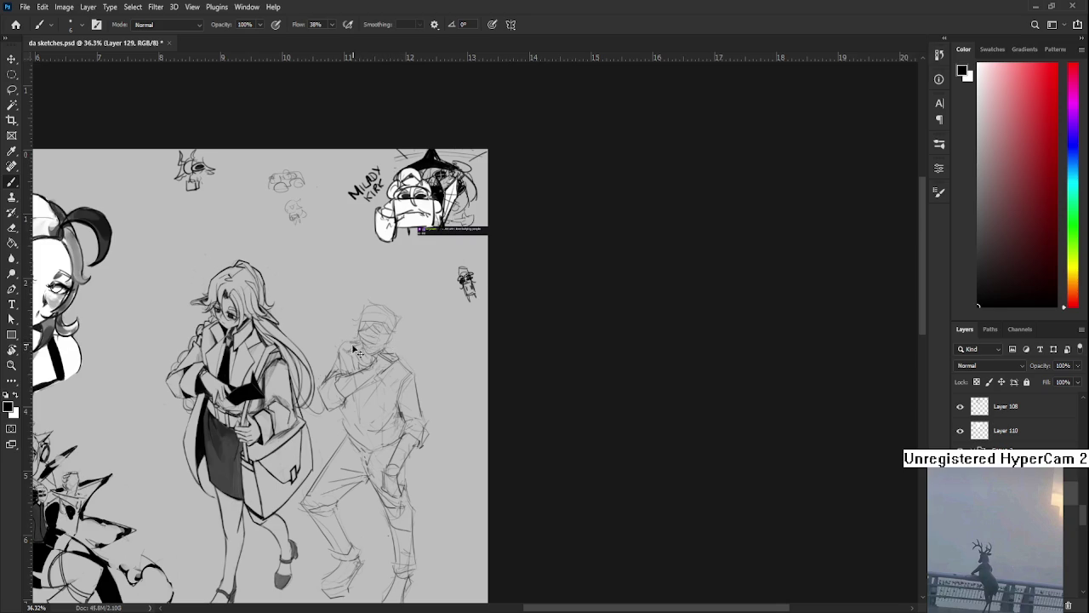
pyautogui.moveTo(359, 380); pyautogui.dragTo(349, 367)
# Undo a stray stroke and draw a curved line along the figure's side
pyautogui.hotkey('ctrl', 'z')
pyautogui.moveTo(413, 351); pyautogui.dragTo(437, 422)
pyautogui.moveTo(412, 364); pyautogui.dragTo(428, 414)
# Lasso the figure's forward foot and open Free Transform to shrink it
pyautogui.scroll(-2, 376, 504)
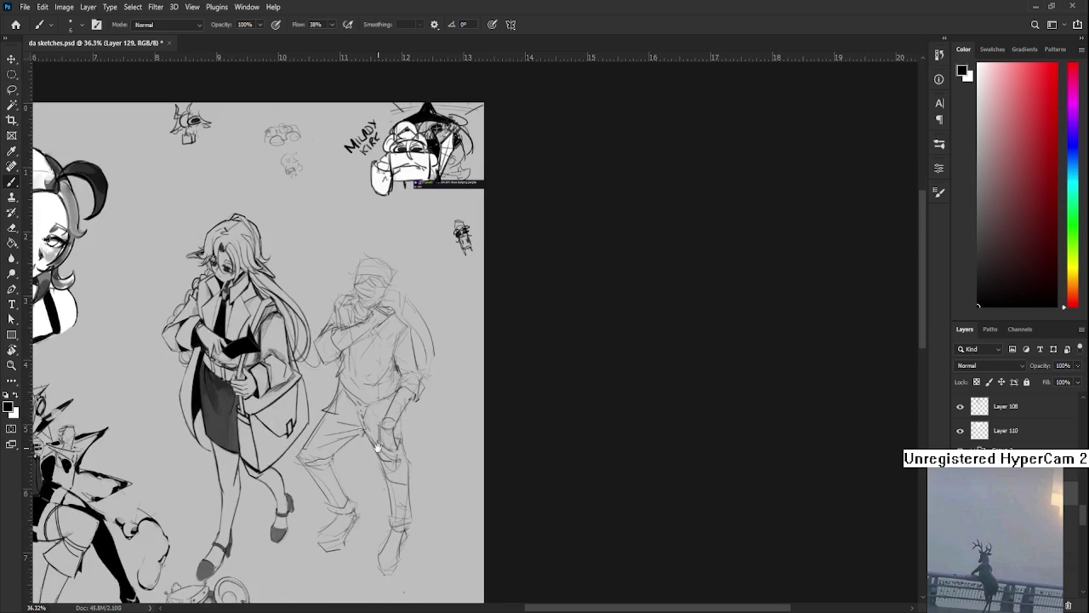
pyautogui.scroll(-2, 383, 450)
pyautogui.hscroll(-1, 383, 450)
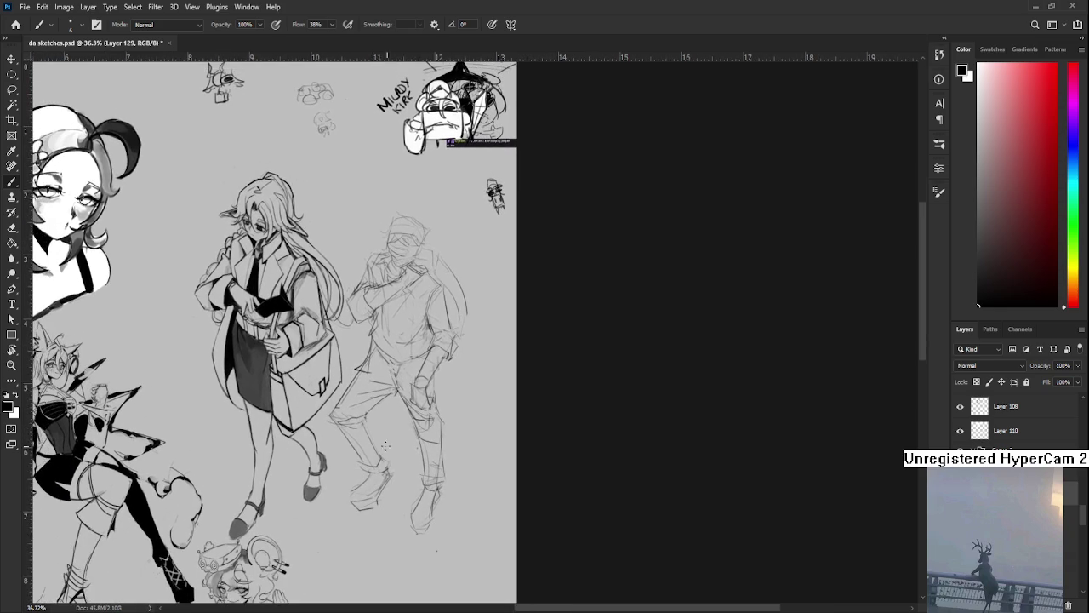
pyautogui.press('l')
pyautogui.moveTo(368, 473); pyautogui.dragTo(394, 469)
pyautogui.hotkey('ctrl', 't')
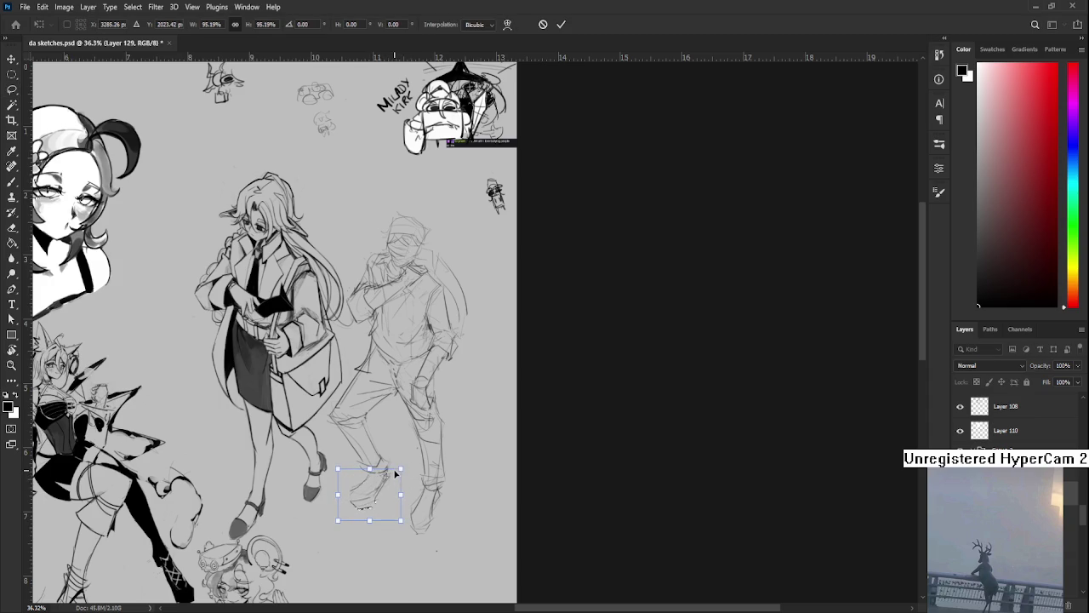
# Commit the roughly 95% shrink of the forward foot
pyautogui.press('Return')
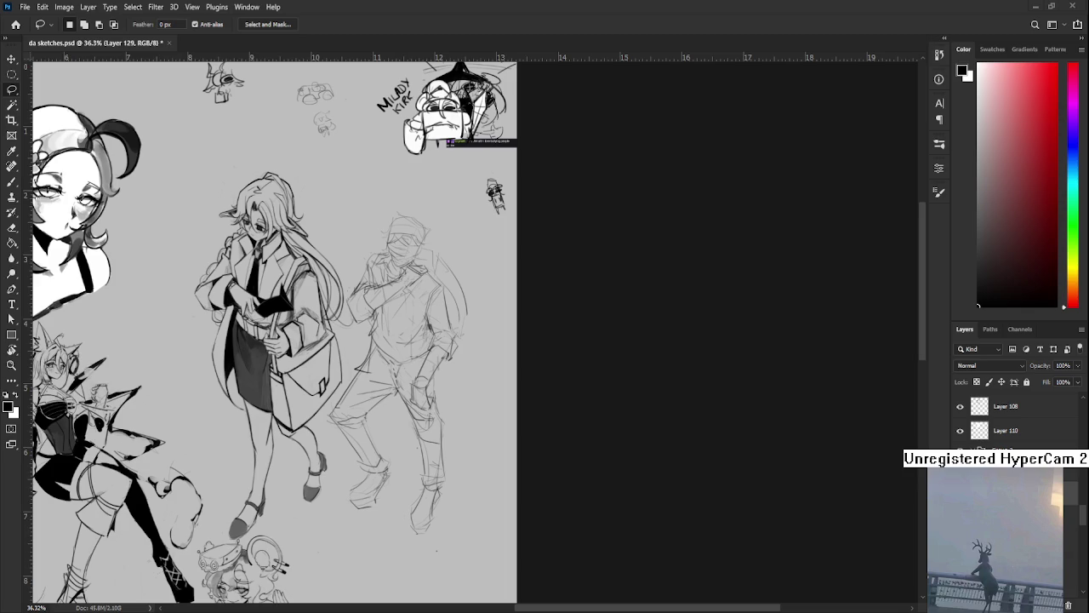
# Sketch a faint stroke beside the head and a line down the figure's arm and back
pyautogui.scroll(2, 499, 338)
pyautogui.moveTo(453, 361); pyautogui.dragTo(398, 421)
pyautogui.press('e')
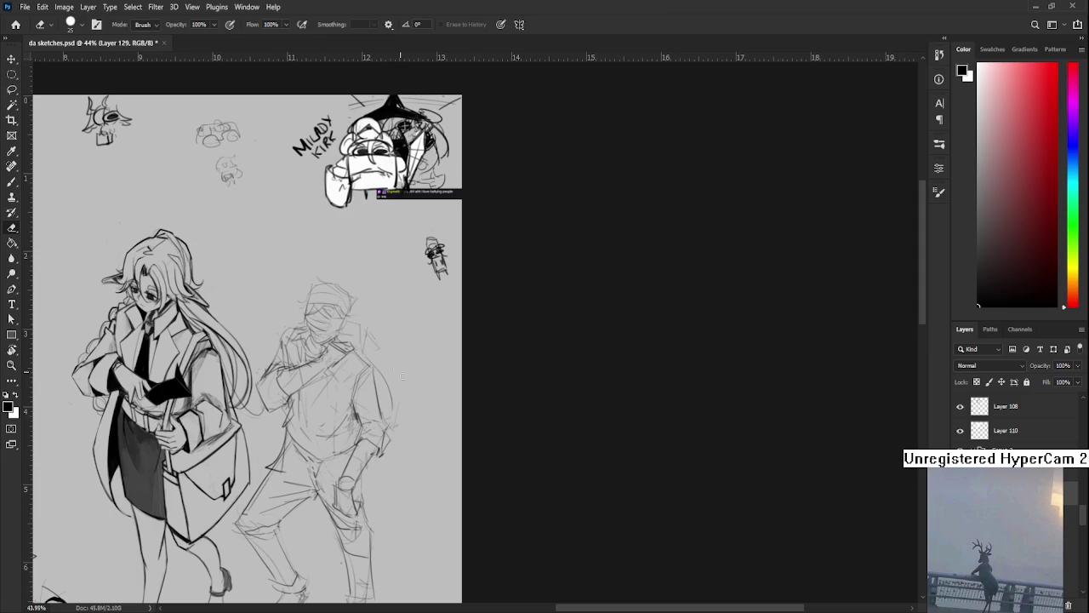
pyautogui.press('b')
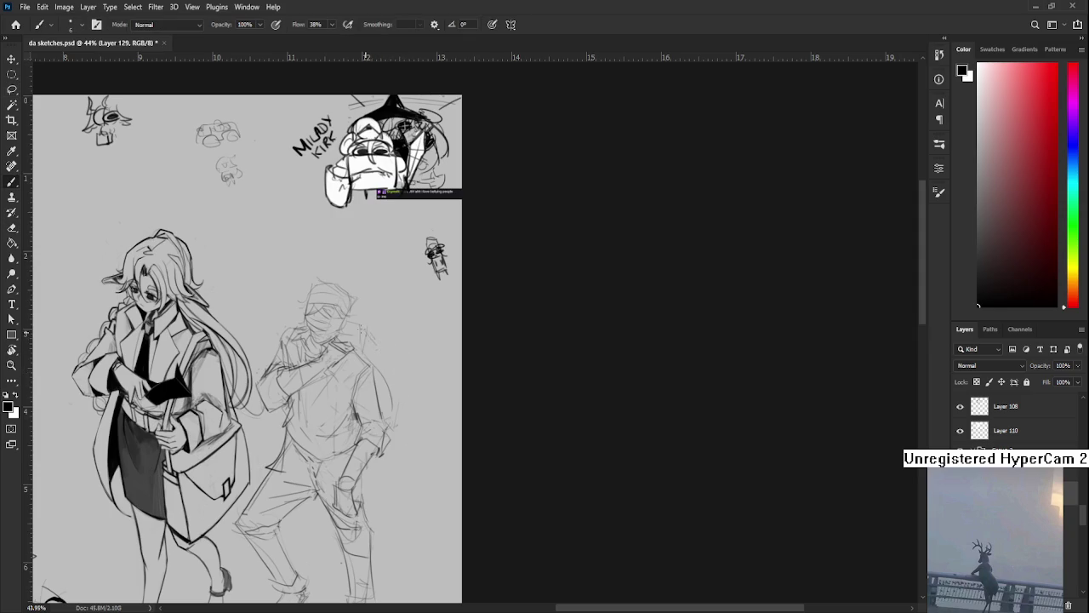
pyautogui.moveTo(356, 331); pyautogui.dragTo(388, 345)
pyautogui.press('e')
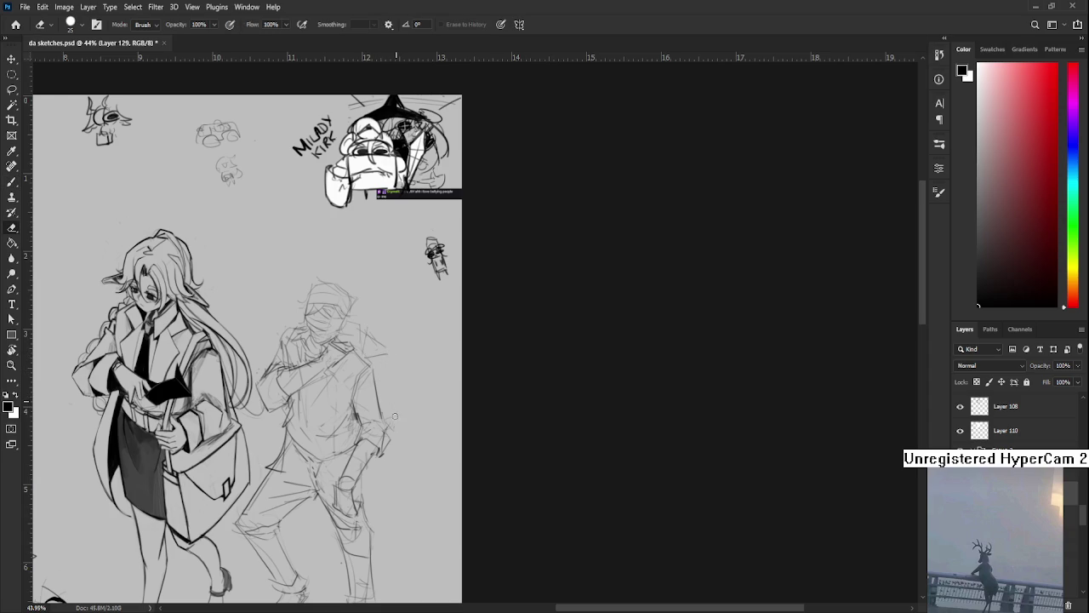
pyautogui.press('b')
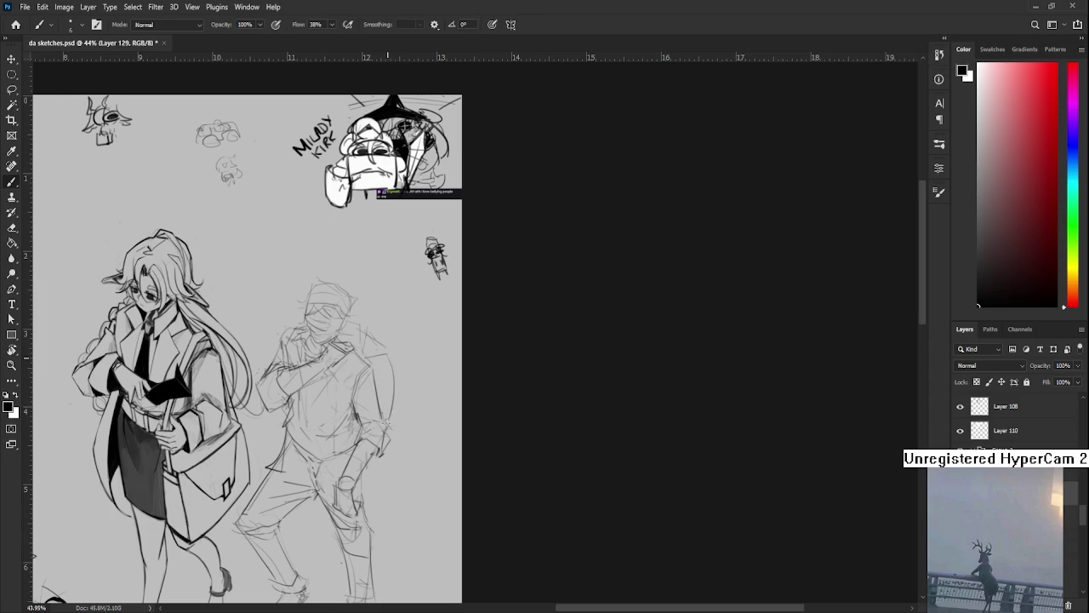
pyautogui.moveTo(391, 363); pyautogui.dragTo(389, 417)
pyautogui.scroll(5, 396, 434)
# Zoom into the bandaged head and ink a dark slanted stroke under the eye
pyautogui.moveTo(433, 368); pyautogui.dragTo(383, 365)
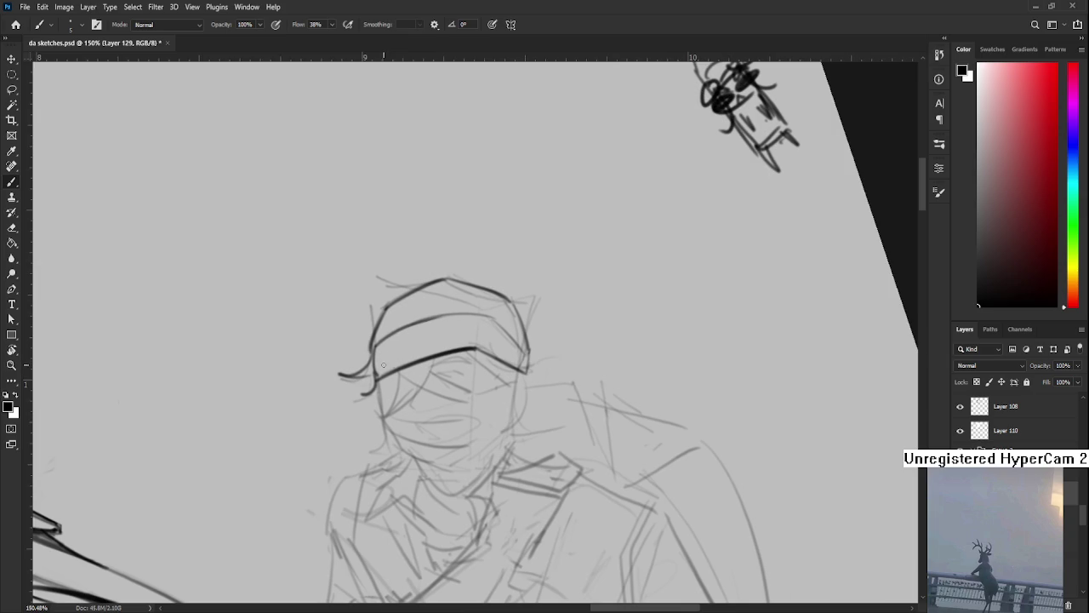
pyautogui.moveTo(520, 366)
pyautogui.mouseDown()
pyautogui.moveTo(488, 338)
pyautogui.moveTo(533, 292)
pyautogui.mouseUp()
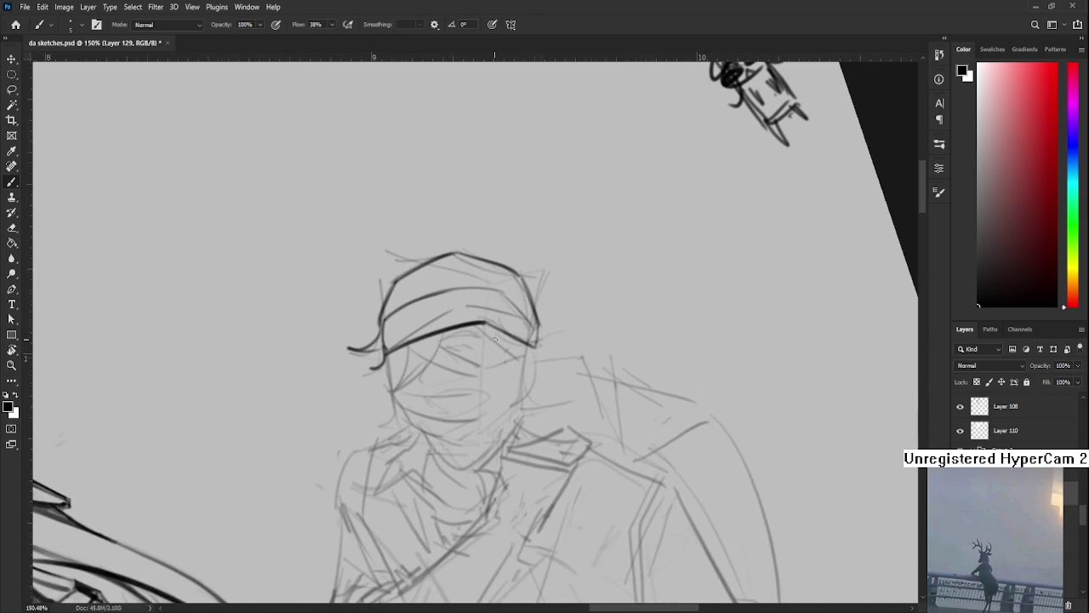
pyautogui.scroll(3, 494, 340)
pyautogui.moveTo(494, 339)
pyautogui.mouseDown()
pyautogui.moveTo(416, 361)
pyautogui.moveTo(475, 382)
pyautogui.mouseUp()
pyautogui.hotkey('ctrl', 'z')
pyautogui.hotkey('ctrl', 'z')
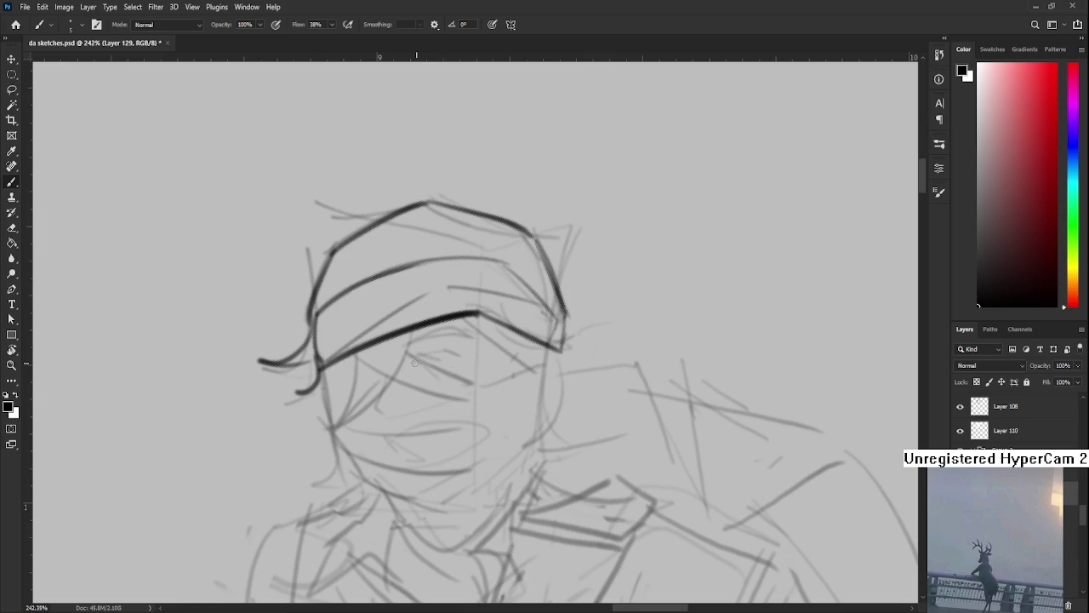
pyautogui.moveTo(415, 362); pyautogui.dragTo(478, 378)
pyautogui.moveTo(415, 364)
pyautogui.mouseDown()
pyautogui.moveTo(470, 374)
pyautogui.moveTo(412, 364)
pyautogui.mouseUp()
pyautogui.press('e')
pyautogui.press('b')
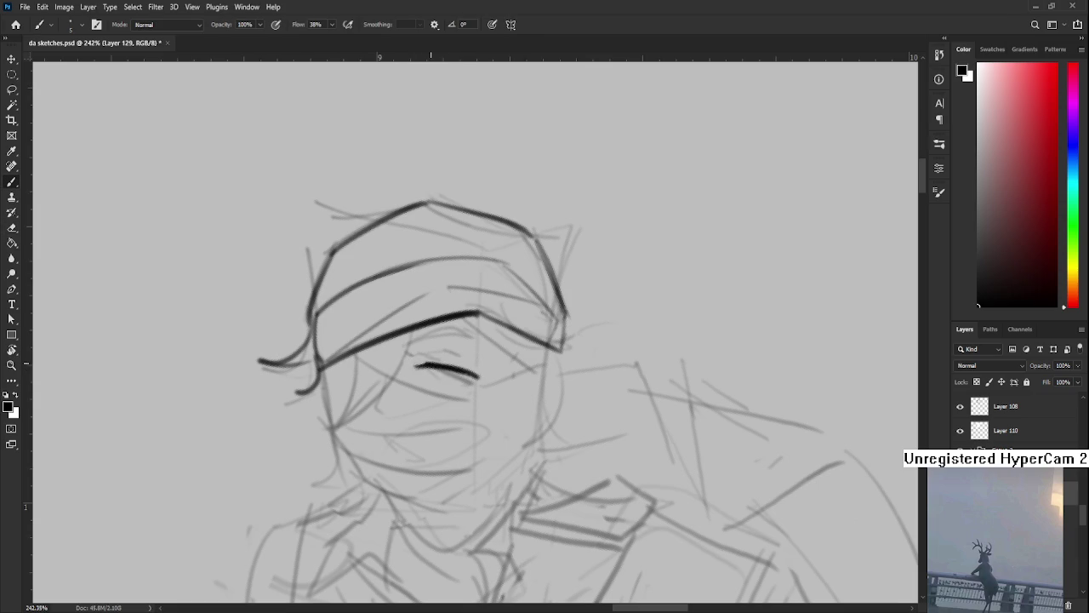
pyautogui.moveTo(421, 366)
pyautogui.mouseDown()
pyautogui.moveTo(473, 382)
pyautogui.moveTo(412, 372)
pyautogui.moveTo(471, 407)
pyautogui.moveTo(517, 392)
pyautogui.moveTo(489, 395)
pyautogui.mouseUp()
pyautogui.hotkey('ctrl', 'z')
pyautogui.press('e')
pyautogui.press('b')
# Rotate the view to ink a thick eyebrow band above the eye, then turn the page back upright
pyautogui.press('r')
pyautogui.press('r')
pyautogui.hotkey('ctrl', 'z')
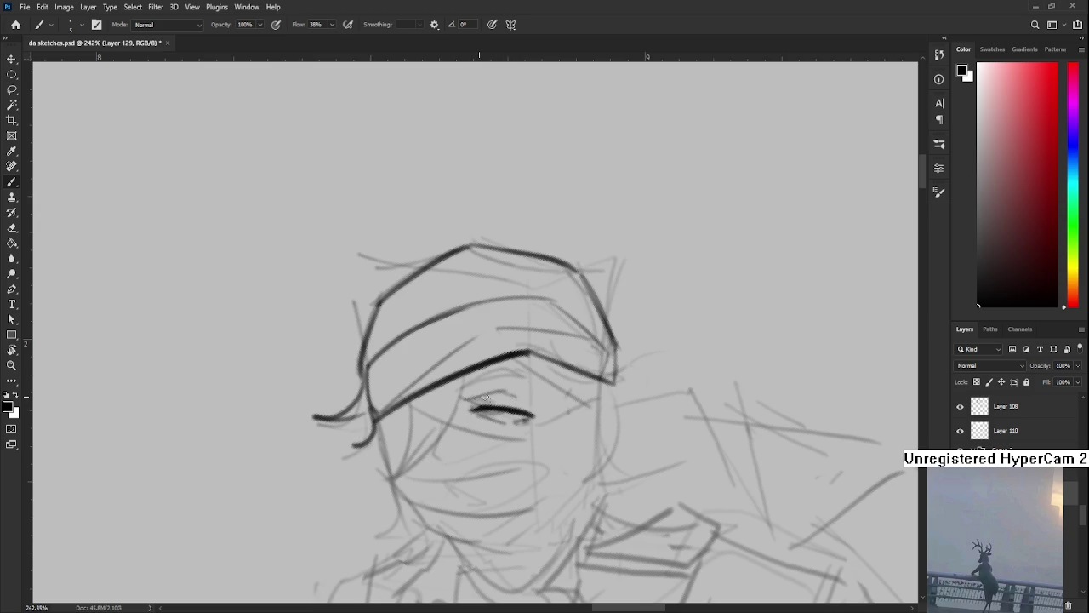
pyautogui.scroll(-1, 533, 411)
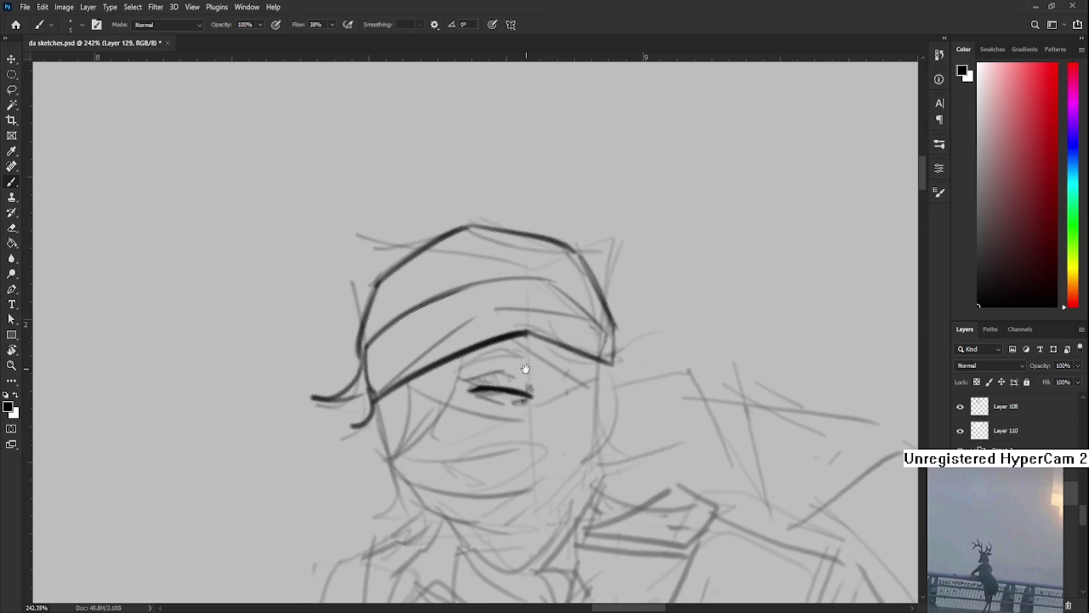
pyautogui.moveTo(465, 365); pyautogui.dragTo(545, 362)
pyautogui.hotkey('ctrl', 'z')
pyautogui.hotkey('ctrl', 'z')
pyautogui.moveTo(463, 366)
pyautogui.mouseDown()
pyautogui.moveTo(547, 364)
pyautogui.moveTo(528, 352)
pyautogui.moveTo(580, 396)
pyautogui.moveTo(464, 341)
pyautogui.mouseUp()
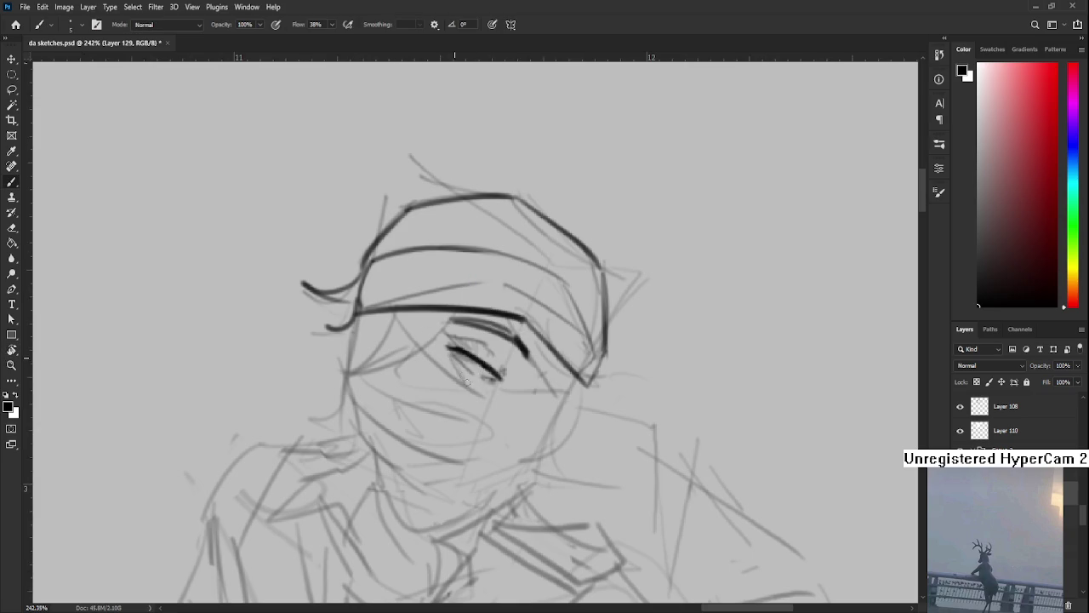
pyautogui.press('r')
pyautogui.moveTo(466, 371)
pyautogui.mouseDown()
pyautogui.moveTo(474, 443)
pyautogui.moveTo(396, 383)
pyautogui.mouseUp()
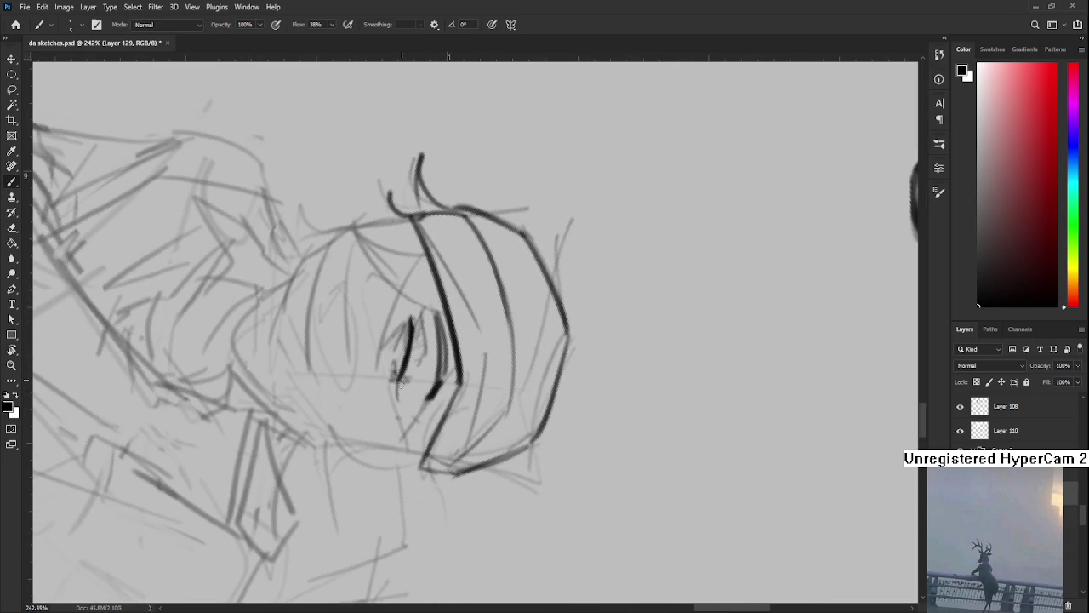
pyautogui.press('r')
pyautogui.moveTo(399, 398); pyautogui.dragTo(568, 418)
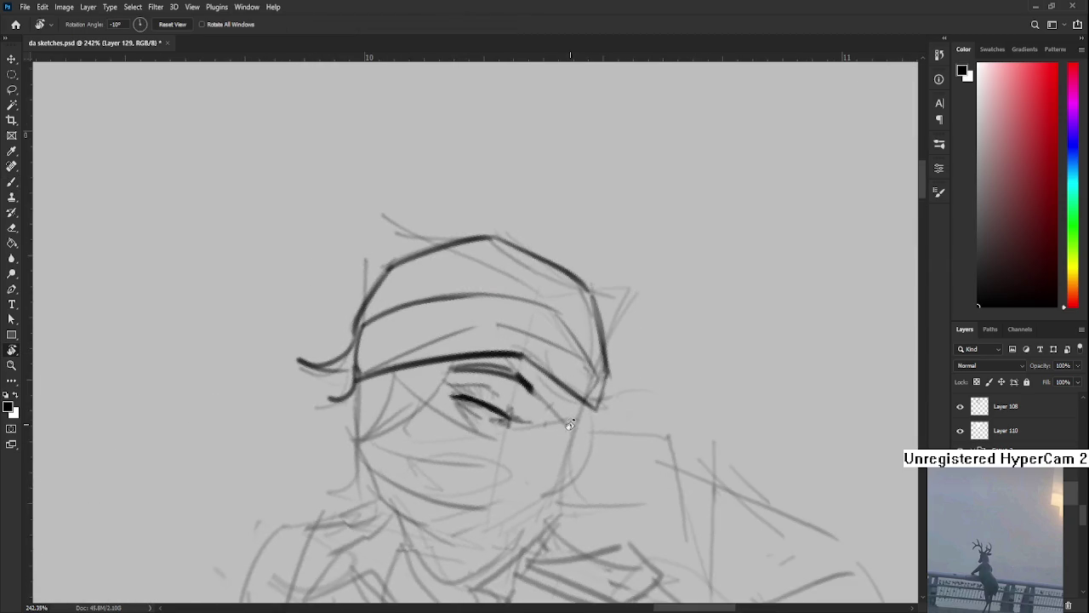
pyautogui.scroll(-2, 568, 419)
pyautogui.scroll(-3, 567, 419)
pyautogui.scroll(-3, 566, 442)
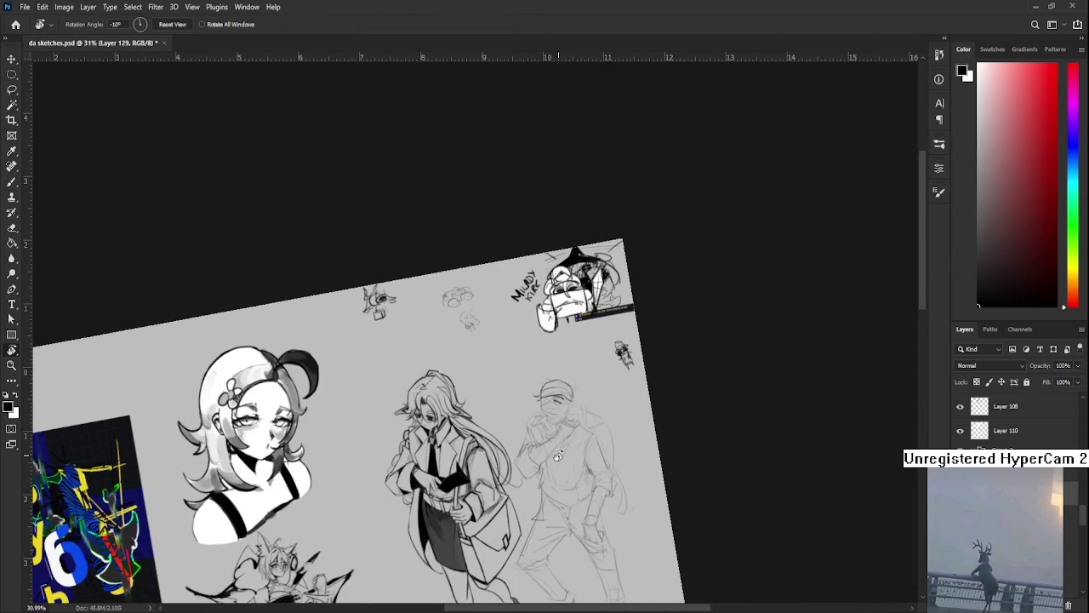
# Tilt the page and draw curved hair strands beside the face, redrawing one to reach lower
pyautogui.scroll(1, 558, 457)
pyautogui.scroll(2, 553, 457)
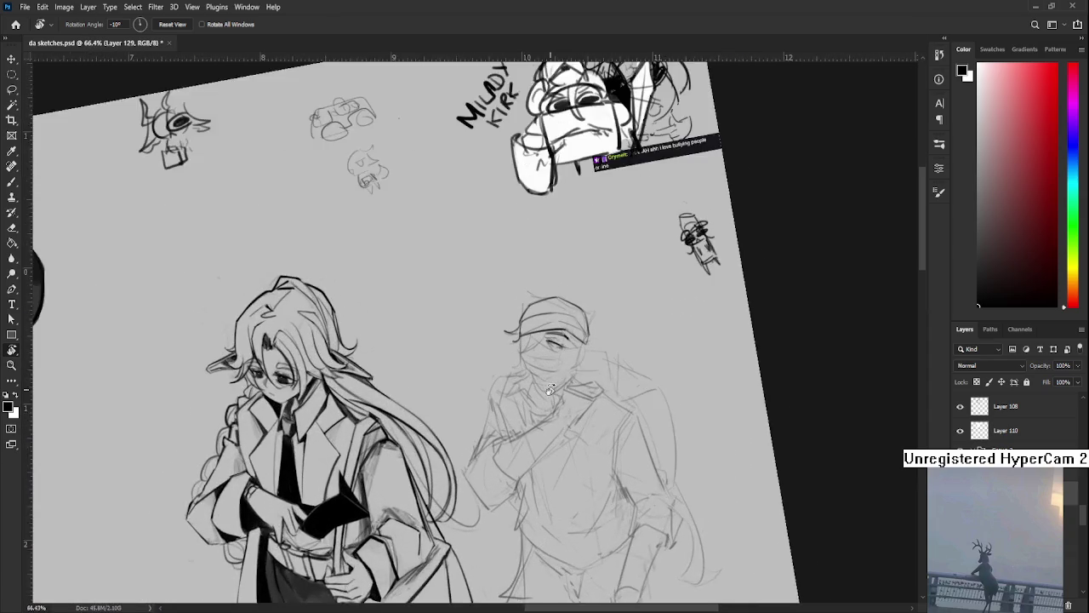
pyautogui.scroll(2, 551, 458)
pyautogui.scroll(1, 547, 458)
pyautogui.moveTo(547, 458)
pyautogui.mouseDown()
pyautogui.moveTo(453, 415)
pyautogui.moveTo(443, 374)
pyautogui.mouseUp()
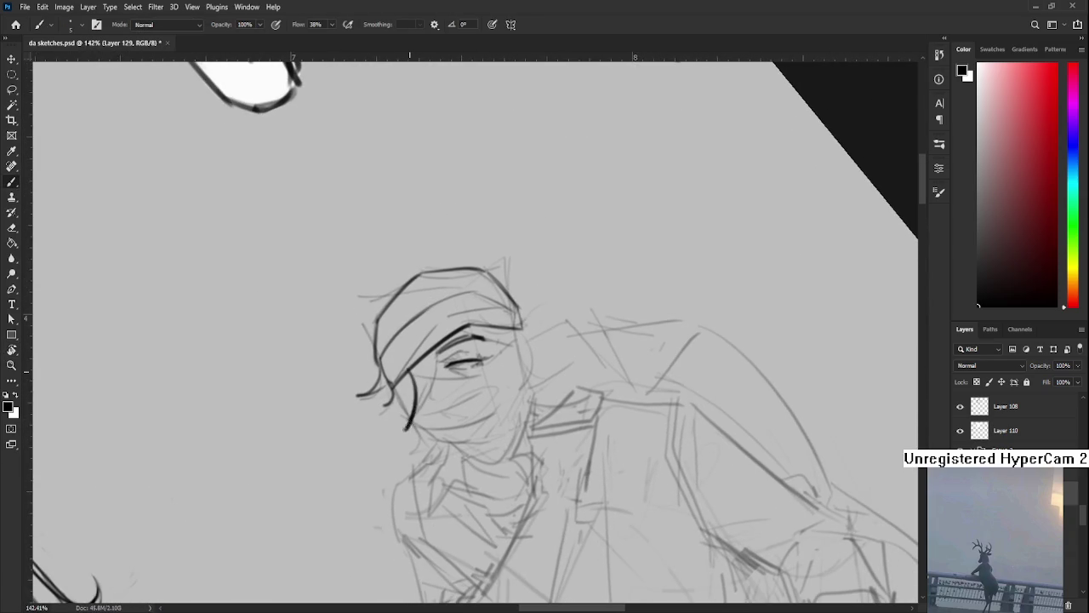
pyautogui.moveTo(394, 377); pyautogui.dragTo(408, 422)
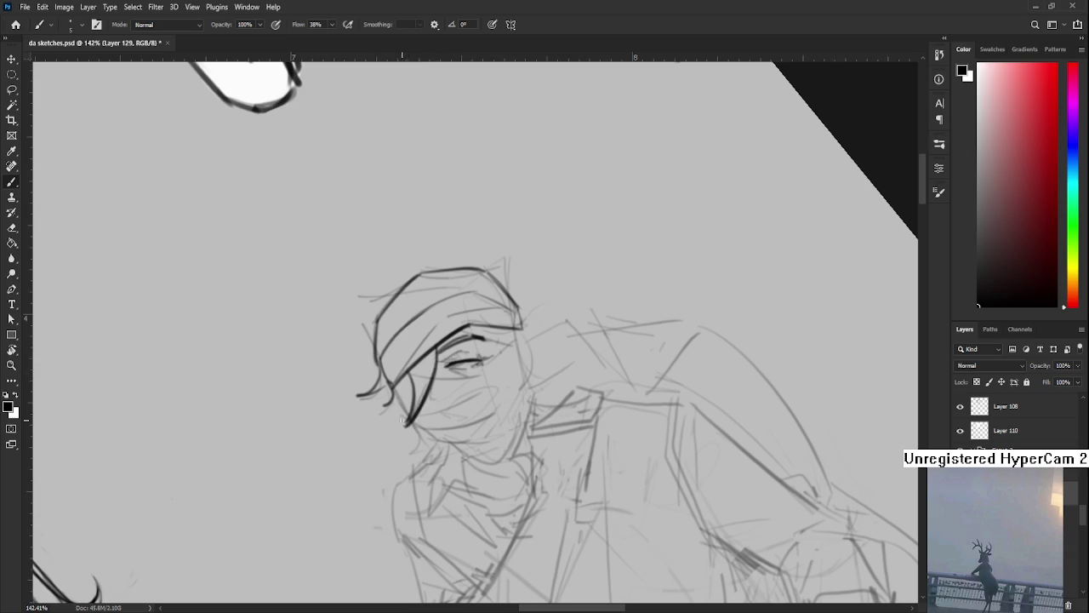
pyautogui.moveTo(433, 350); pyautogui.dragTo(409, 419)
pyautogui.hotkey('ctrl', 'z')
pyautogui.moveTo(436, 349); pyautogui.dragTo(400, 428)
# Turn the page view toward the small doodle figure and back, switching to the Eraser
pyautogui.press('r')
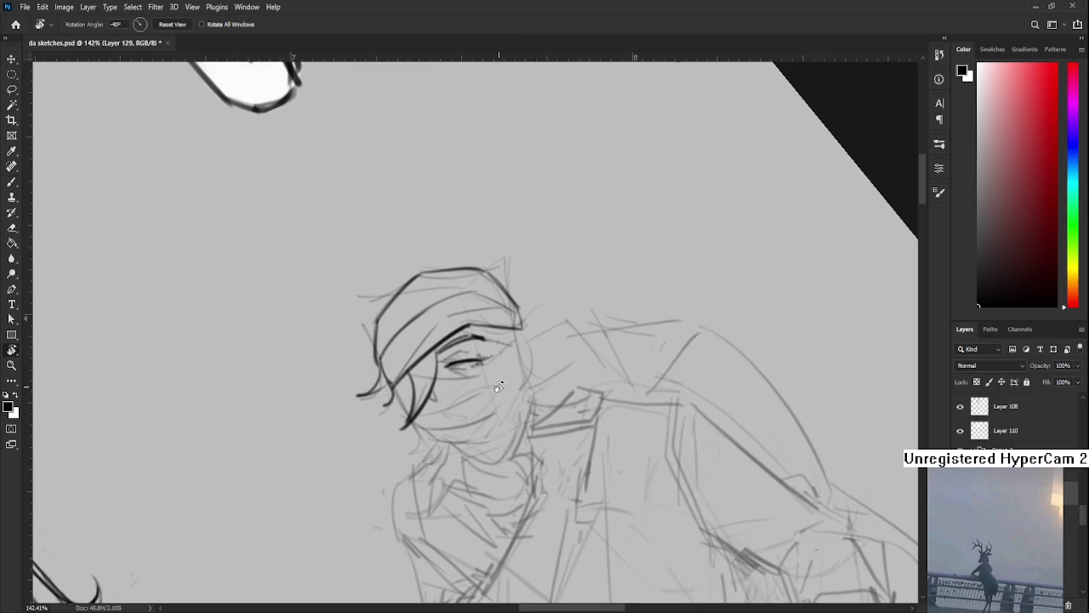
pyautogui.moveTo(512, 401); pyautogui.dragTo(463, 398)
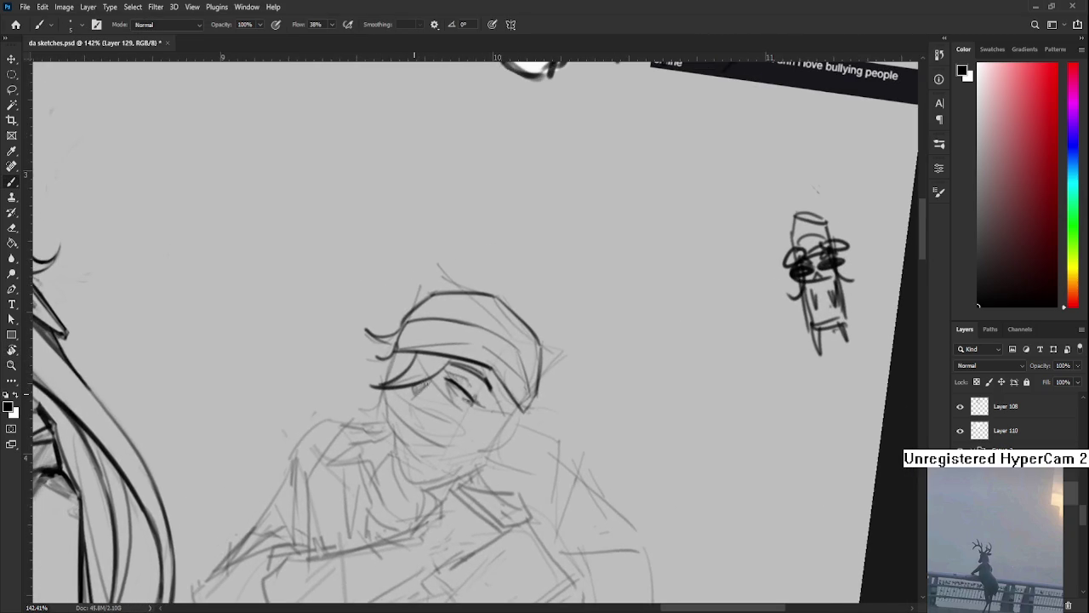
pyautogui.press('e')
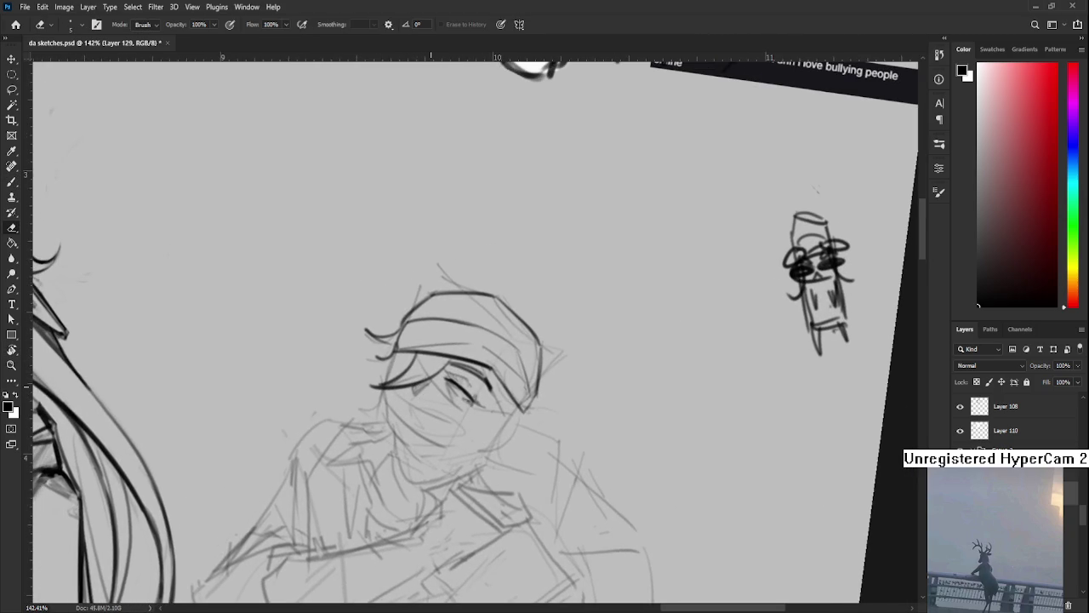
pyautogui.scroll(-3, 431, 387)
pyautogui.scroll(2, 431, 387)
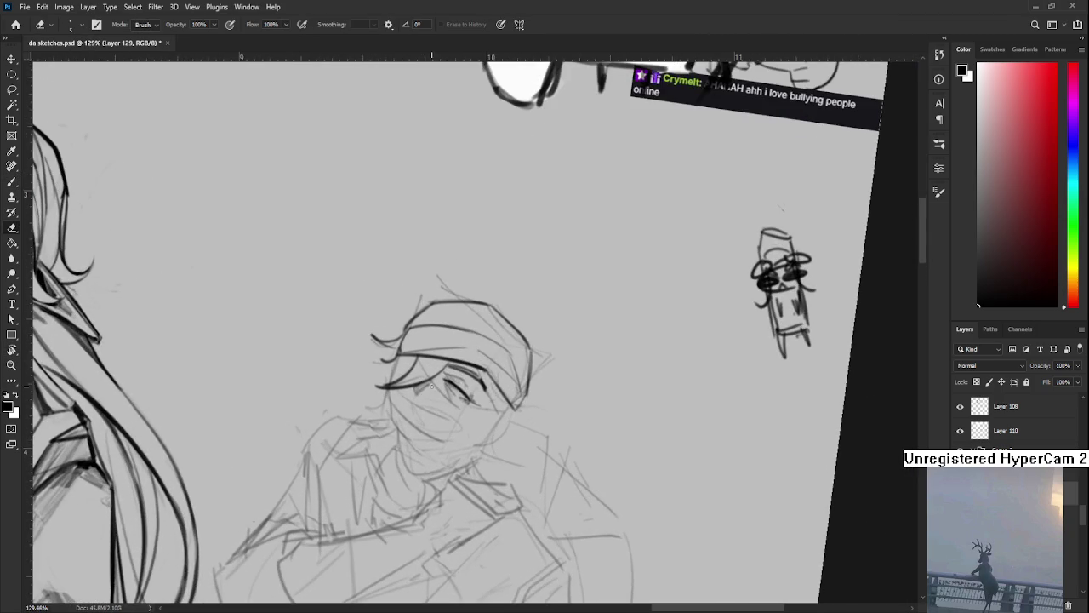
pyautogui.press('r')
pyautogui.moveTo(458, 418); pyautogui.dragTo(489, 419)
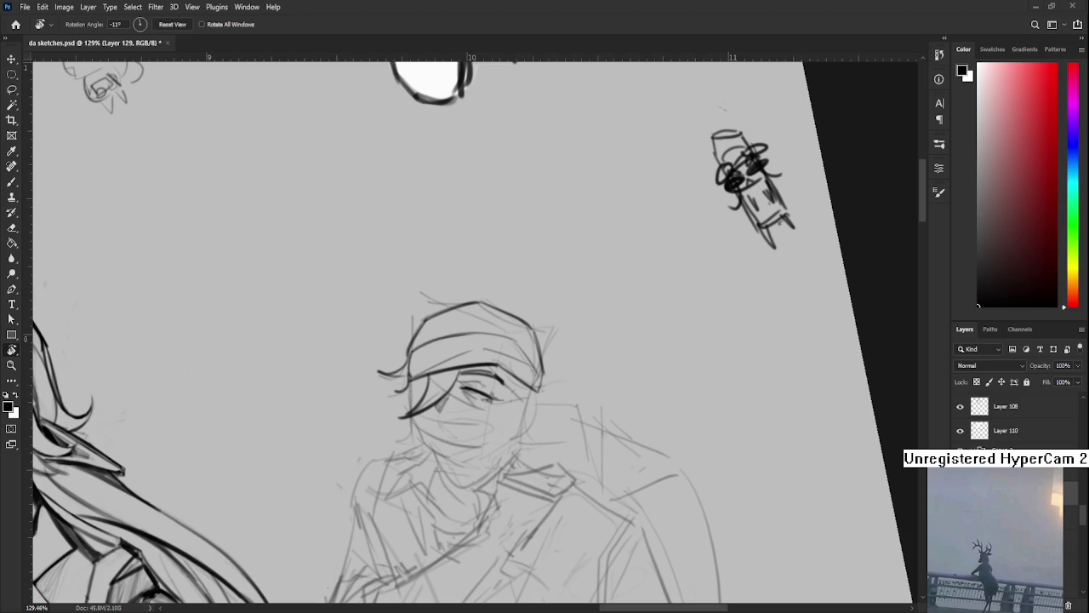
# Draw a dark curved line along the face's right side, comparing it with undo/redo and keeping it
pyautogui.moveTo(538, 367); pyautogui.dragTo(482, 389)
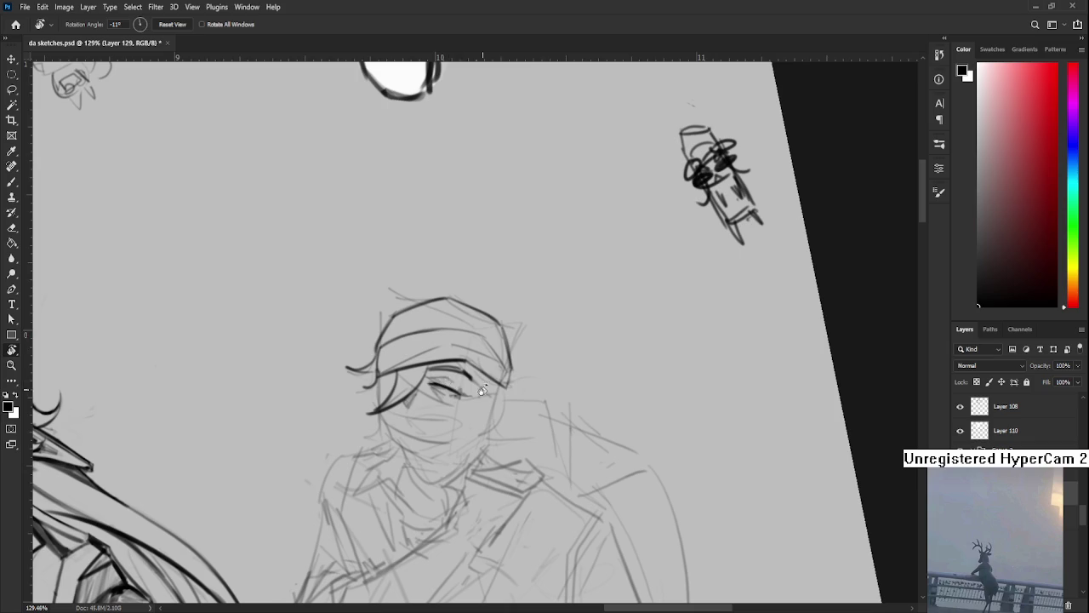
pyautogui.press('b')
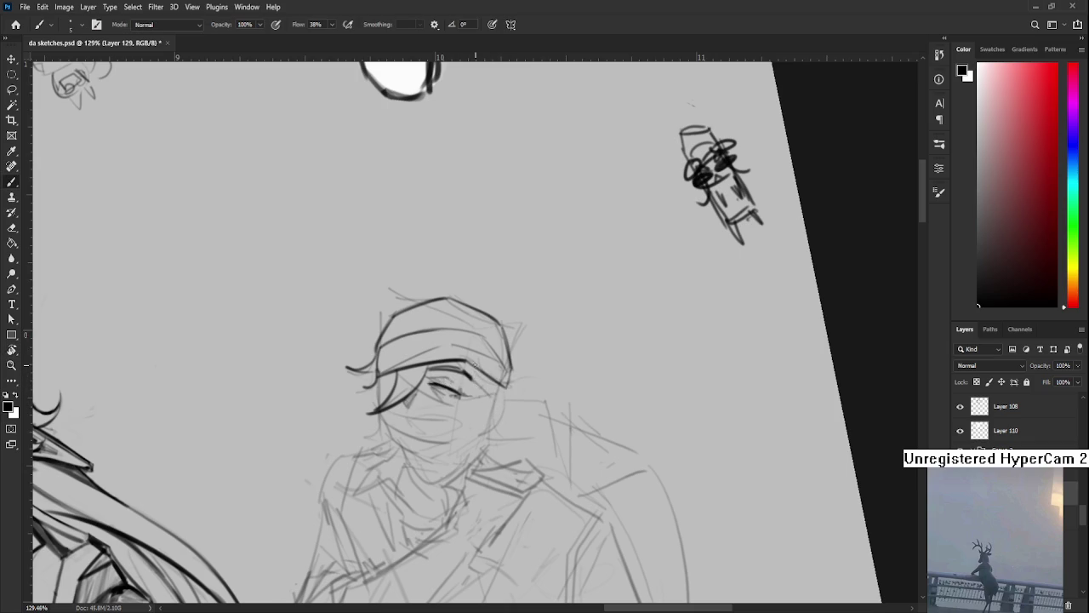
pyautogui.moveTo(474, 371); pyautogui.dragTo(495, 409)
pyautogui.hotkey('ctrl', 'z')
pyautogui.hotkey('ctrl', 'shift', 'z')
pyautogui.hotkey('ctrl', 'z')
pyautogui.hotkey('ctrl', 'shift', 'z')
# Recentre on the head and ink a darker jaw line across the lower face
pyautogui.moveTo(492, 401); pyautogui.dragTo(498, 429)
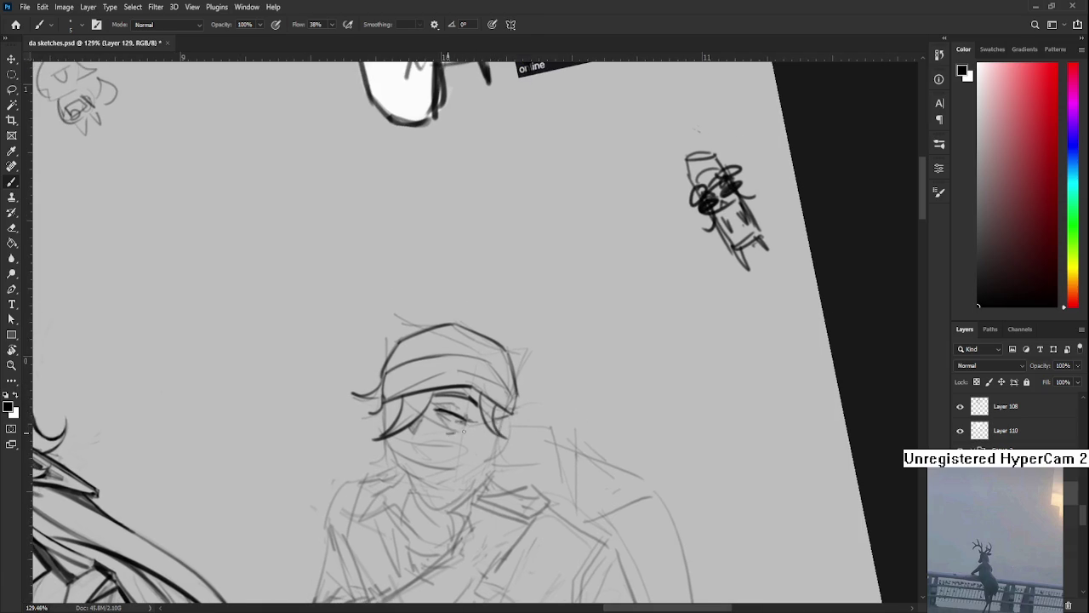
pyautogui.moveTo(432, 421)
pyautogui.mouseDown()
pyautogui.moveTo(453, 444)
pyautogui.moveTo(450, 401)
pyautogui.mouseUp()
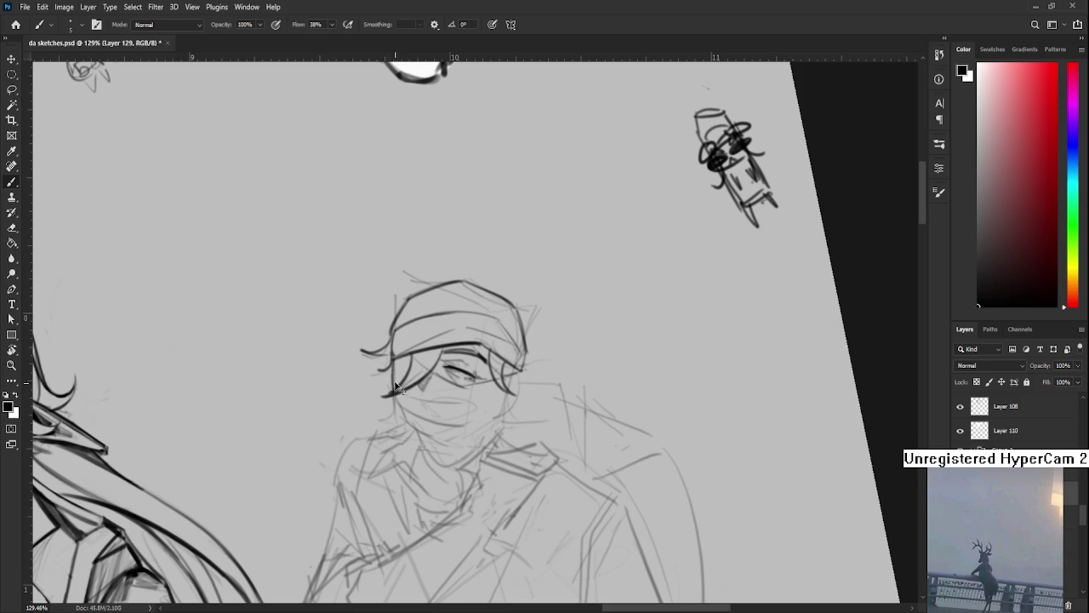
pyautogui.scroll(-1, 395, 391)
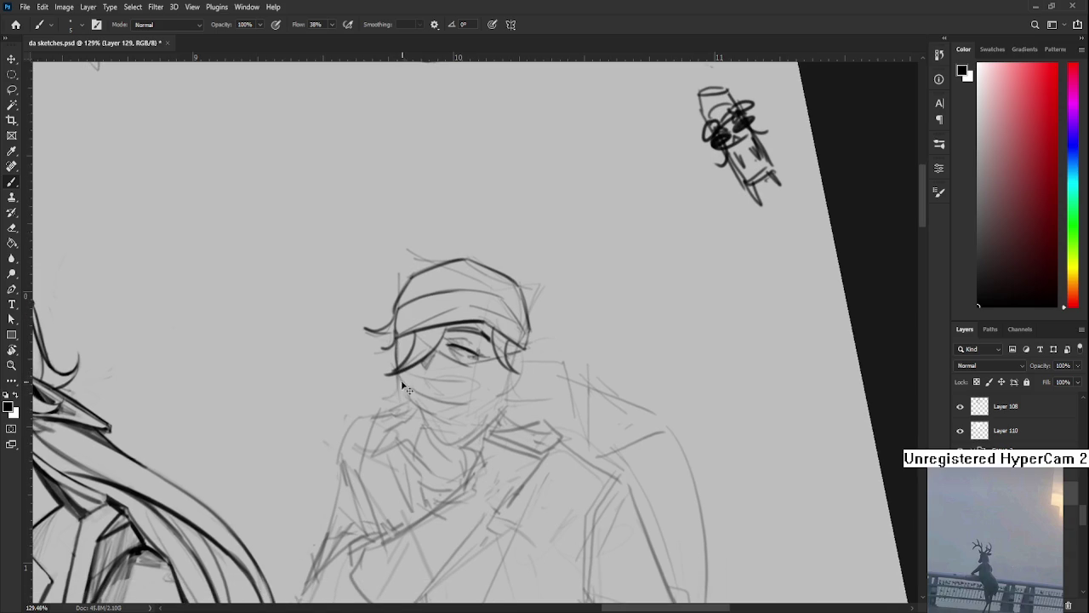
pyautogui.moveTo(405, 388); pyautogui.dragTo(470, 406)
pyautogui.moveTo(430, 377); pyautogui.dragTo(502, 363)
pyautogui.hotkey('ctrl', 'z')
pyautogui.hotkey('ctrl', 'z')
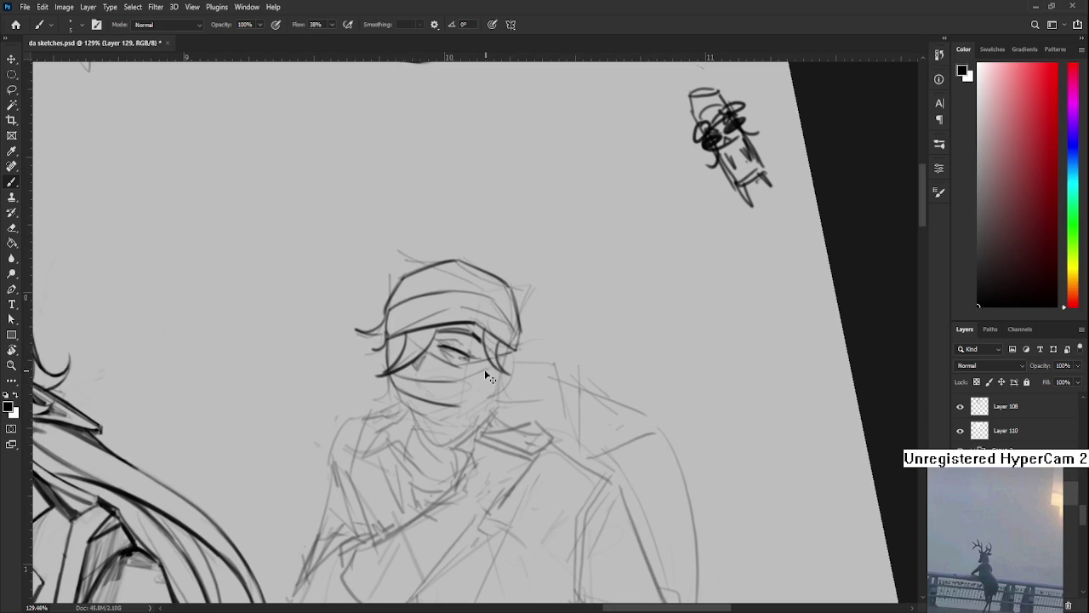
pyautogui.moveTo(516, 356)
pyautogui.mouseDown()
pyautogui.moveTo(492, 359)
pyautogui.moveTo(483, 374)
pyautogui.mouseUp()
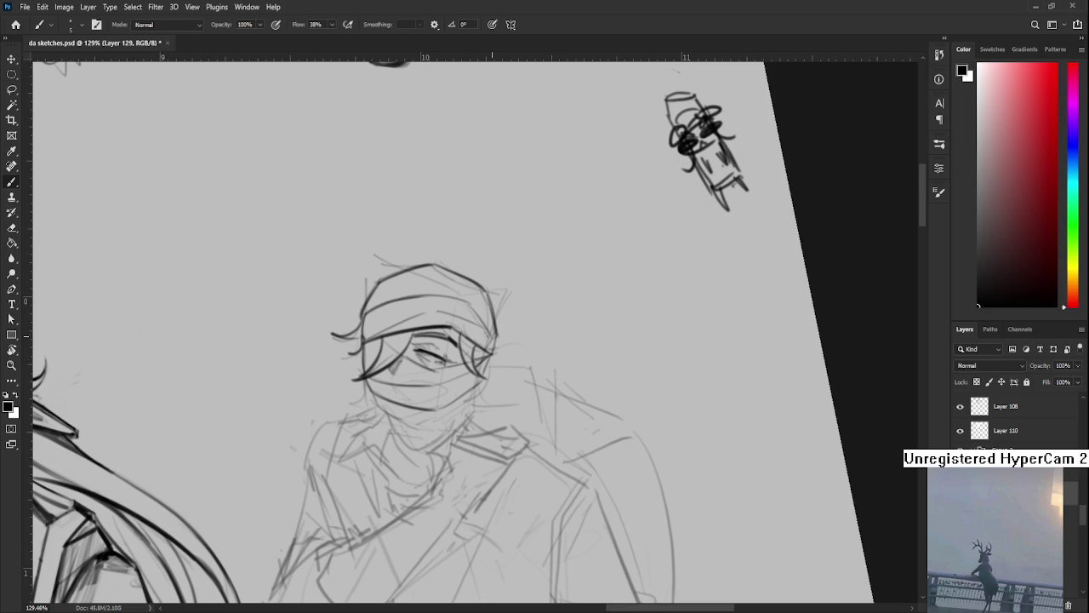
pyautogui.scroll(1, 485, 359)
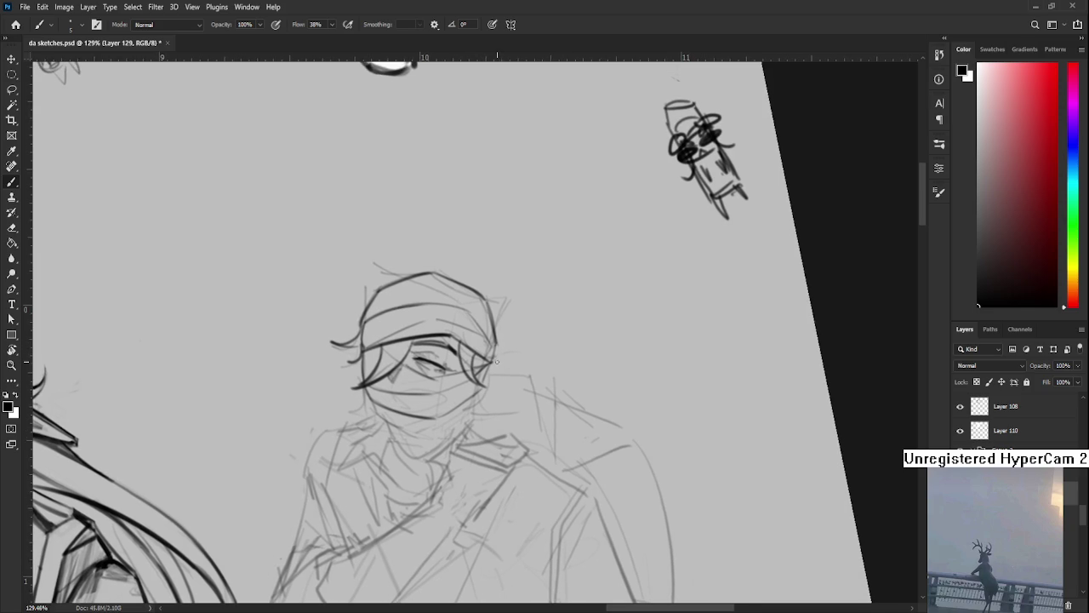
# Try several short dark curl strokes at the face's right edge, undoing each attempt
pyautogui.moveTo(488, 357); pyautogui.dragTo(491, 343)
pyautogui.hotkey('ctrl', 'z')
pyautogui.moveTo(494, 348)
pyautogui.mouseDown()
pyautogui.moveTo(521, 357)
pyautogui.moveTo(512, 355)
pyautogui.mouseUp()
pyautogui.hotkey('ctrl', 'z')
pyautogui.moveTo(498, 343); pyautogui.dragTo(505, 373)
pyautogui.hotkey('ctrl', 'z')
# Pan the view to bring the empty canvas above the figure into view
pyautogui.scroll(-1, 500, 382)
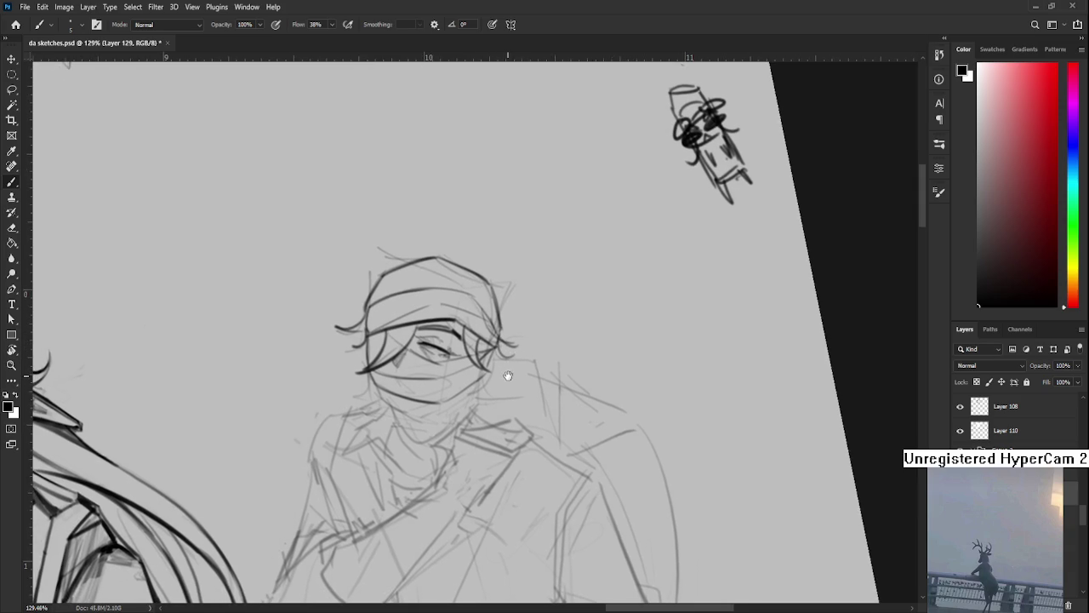
pyautogui.hscroll(-2, 494, 382)
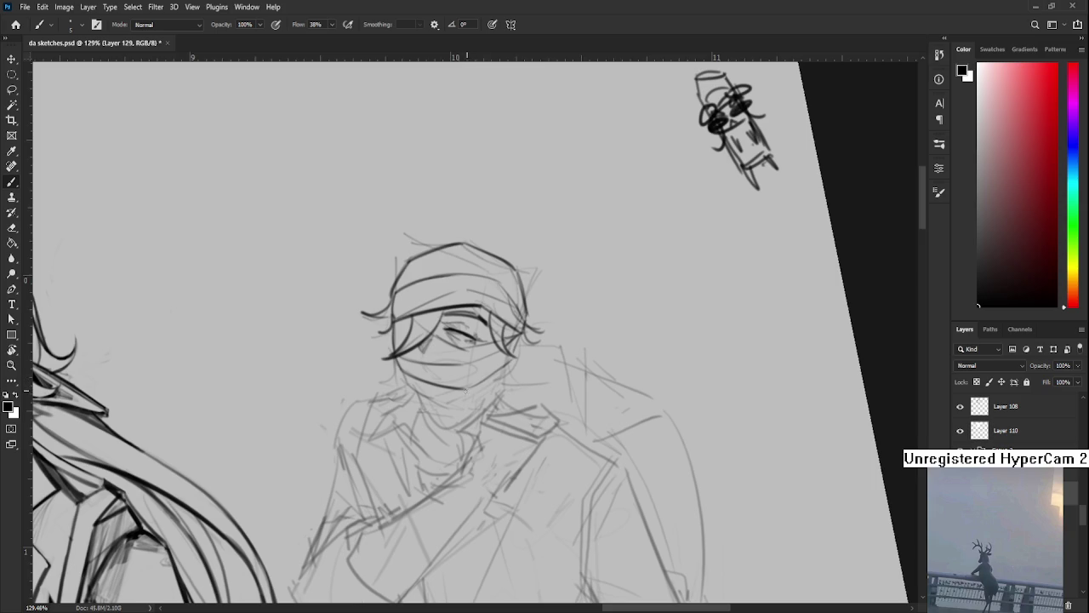
pyautogui.hscroll(-2, 468, 388)
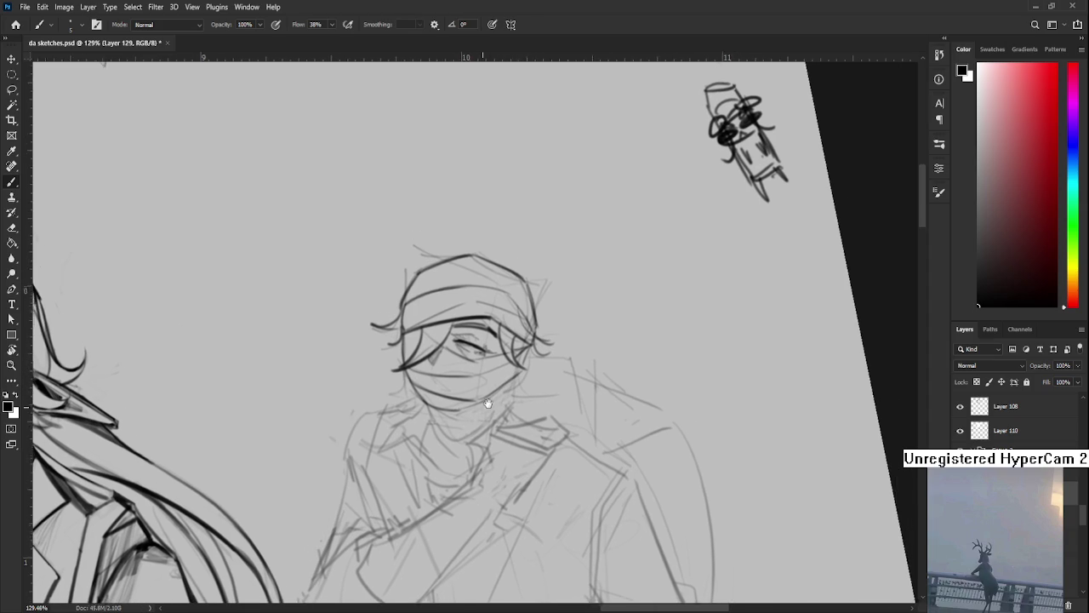
pyautogui.moveTo(512, 380); pyautogui.dragTo(496, 408)
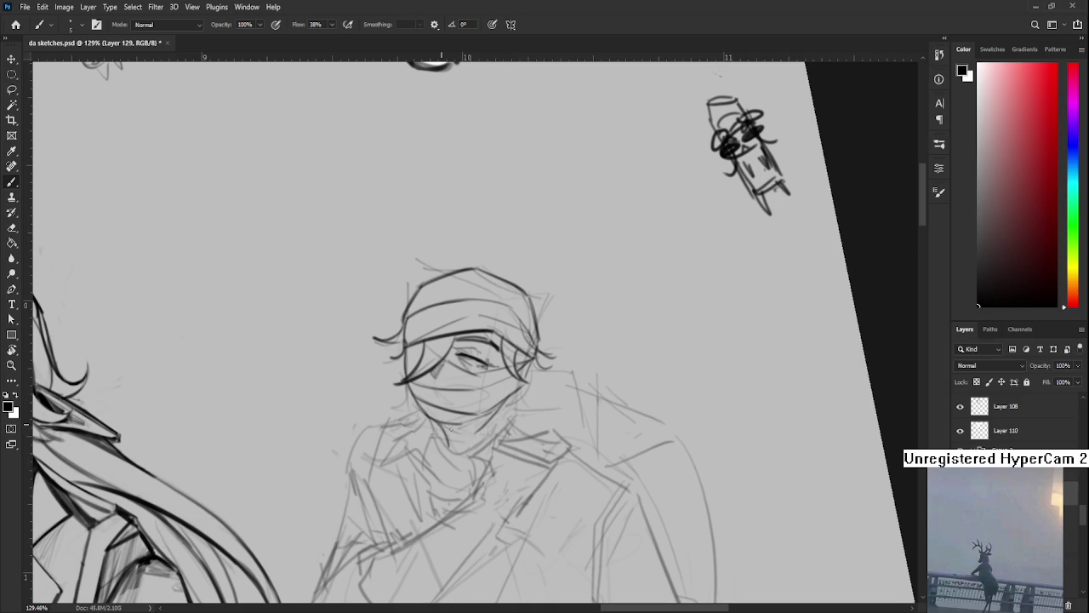
pyautogui.scroll(1, 502, 415)
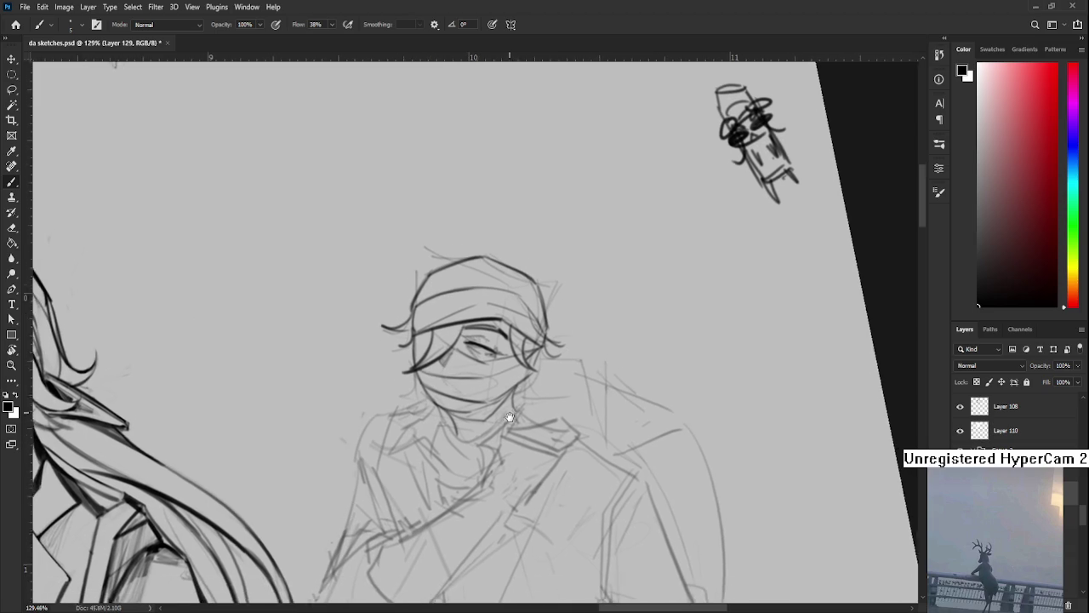
pyautogui.scroll(-2, 476, 415)
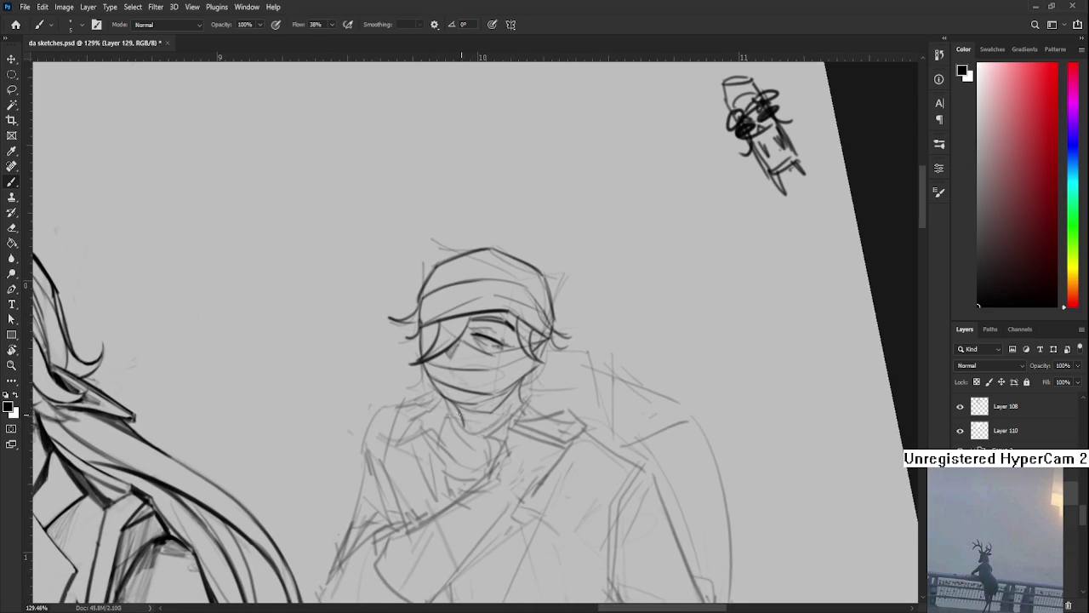
pyautogui.moveTo(480, 401)
pyautogui.mouseDown()
pyautogui.moveTo(481, 458)
pyautogui.moveTo(545, 525)
pyautogui.moveTo(633, 569)
pyautogui.mouseUp()
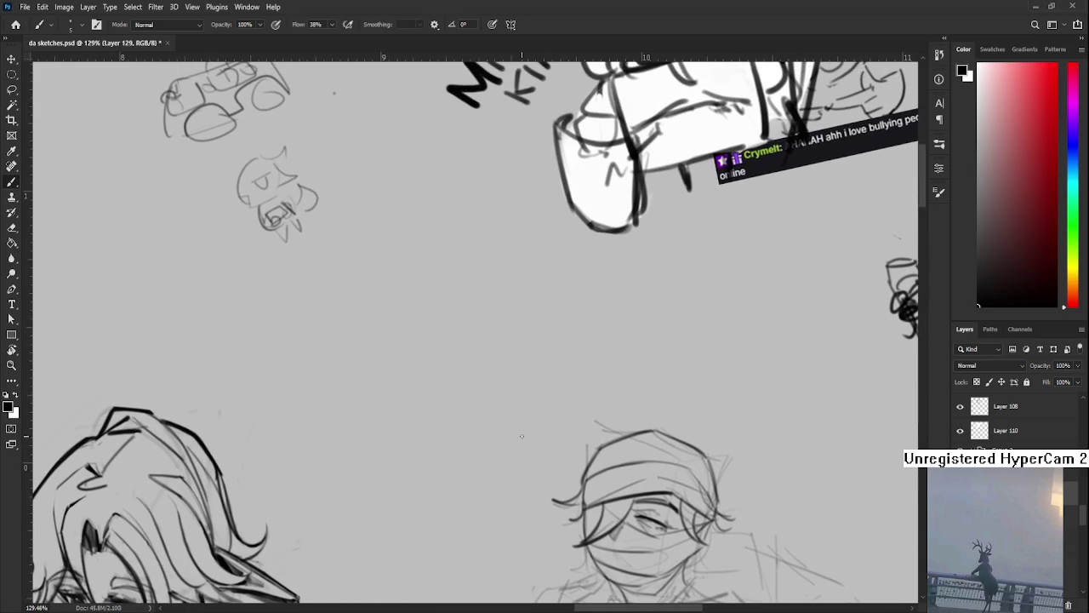
# Start the doodle face with linked oval eyes and a head outline, undoing stray strokes
pyautogui.moveTo(464, 329)
pyautogui.mouseDown()
pyautogui.moveTo(488, 323)
pyautogui.moveTo(455, 390)
pyautogui.mouseUp()
pyautogui.moveTo(508, 339)
pyautogui.mouseDown()
pyautogui.moveTo(499, 379)
pyautogui.moveTo(427, 383)
pyautogui.moveTo(438, 363)
pyautogui.moveTo(461, 366)
pyautogui.moveTo(509, 347)
pyautogui.moveTo(483, 349)
pyautogui.moveTo(504, 338)
pyautogui.mouseUp()
pyautogui.hotkey('ctrl', 'z')
pyautogui.hotkey('ctrl', 'z')
pyautogui.hotkey('ctrl', 'z')
pyautogui.moveTo(494, 341); pyautogui.dragTo(502, 332)
pyautogui.moveTo(450, 300)
pyautogui.mouseDown()
pyautogui.moveTo(421, 323)
pyautogui.moveTo(417, 349)
pyautogui.mouseUp()
pyautogui.hotkey('ctrl', 'z')
pyautogui.moveTo(464, 299)
pyautogui.mouseDown()
pyautogui.moveTo(497, 321)
pyautogui.moveTo(411, 343)
pyautogui.mouseUp()
pyautogui.hotkey('ctrl', 'z')
pyautogui.moveTo(441, 337); pyautogui.dragTo(419, 346)
# Draw the doodle's cap and brim, side curves and marks over the eyes
pyautogui.moveTo(471, 317); pyautogui.dragTo(502, 304)
pyautogui.moveTo(470, 324)
pyautogui.mouseDown()
pyautogui.moveTo(496, 312)
pyautogui.moveTo(475, 319)
pyautogui.mouseUp()
pyautogui.moveTo(416, 326)
pyautogui.mouseDown()
pyautogui.moveTo(407, 352)
pyautogui.moveTo(430, 354)
pyautogui.mouseUp()
pyautogui.moveTo(479, 300); pyautogui.dragTo(490, 324)
pyautogui.moveTo(413, 332)
pyautogui.mouseDown()
pyautogui.moveTo(385, 350)
pyautogui.moveTo(396, 353)
pyautogui.mouseUp()
pyautogui.hotkey('ctrl', 'z')
pyautogui.moveTo(481, 306)
pyautogui.mouseDown()
pyautogui.moveTo(521, 299)
pyautogui.moveTo(510, 299)
pyautogui.mouseUp()
pyautogui.moveTo(414, 362); pyautogui.dragTo(443, 402)
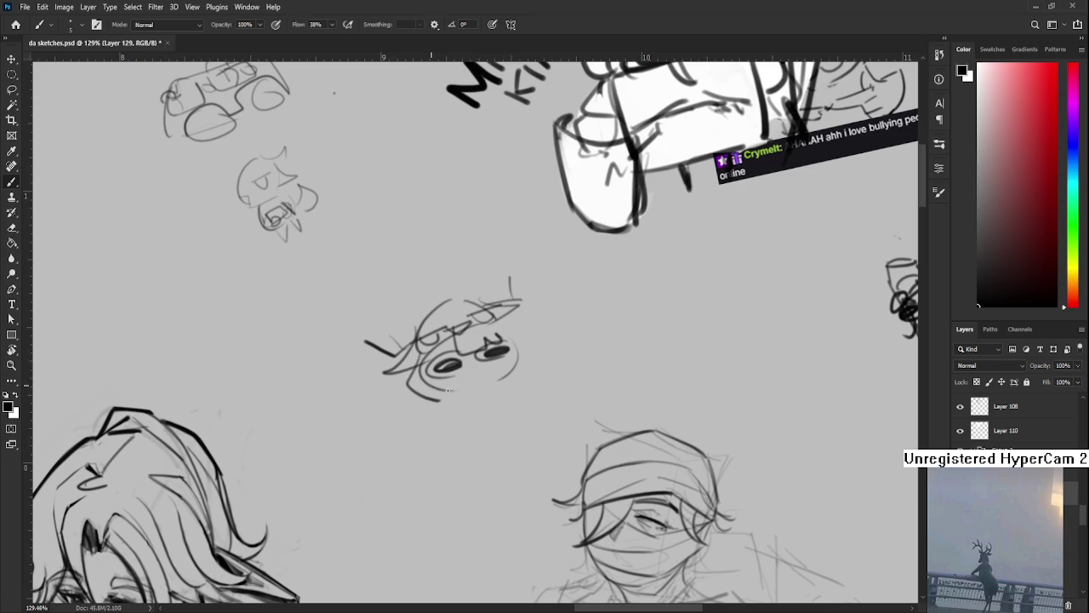
pyautogui.moveTo(489, 325); pyautogui.dragTo(522, 371)
pyautogui.moveTo(478, 364)
pyautogui.mouseDown()
pyautogui.moveTo(479, 380)
pyautogui.moveTo(449, 341)
pyautogui.moveTo(501, 330)
pyautogui.mouseUp()
# Draw the doodle's pointed chin with short cheek strokes, then zoom out
pyautogui.moveTo(451, 394); pyautogui.dragTo(469, 434)
pyautogui.moveTo(517, 376)
pyautogui.mouseDown()
pyautogui.moveTo(513, 421)
pyautogui.moveTo(493, 453)
pyautogui.moveTo(492, 440)
pyautogui.moveTo(528, 429)
pyautogui.moveTo(549, 385)
pyautogui.moveTo(538, 393)
pyautogui.mouseUp()
pyautogui.hotkey('ctrl', 'z')
pyautogui.moveTo(461, 401); pyautogui.dragTo(469, 422)
pyautogui.moveTo(516, 384); pyautogui.dragTo(521, 402)
pyautogui.scroll(-1, 538, 367)
pyautogui.scroll(-2, 538, 367)
pyautogui.moveTo(538, 367); pyautogui.dragTo(466, 375)
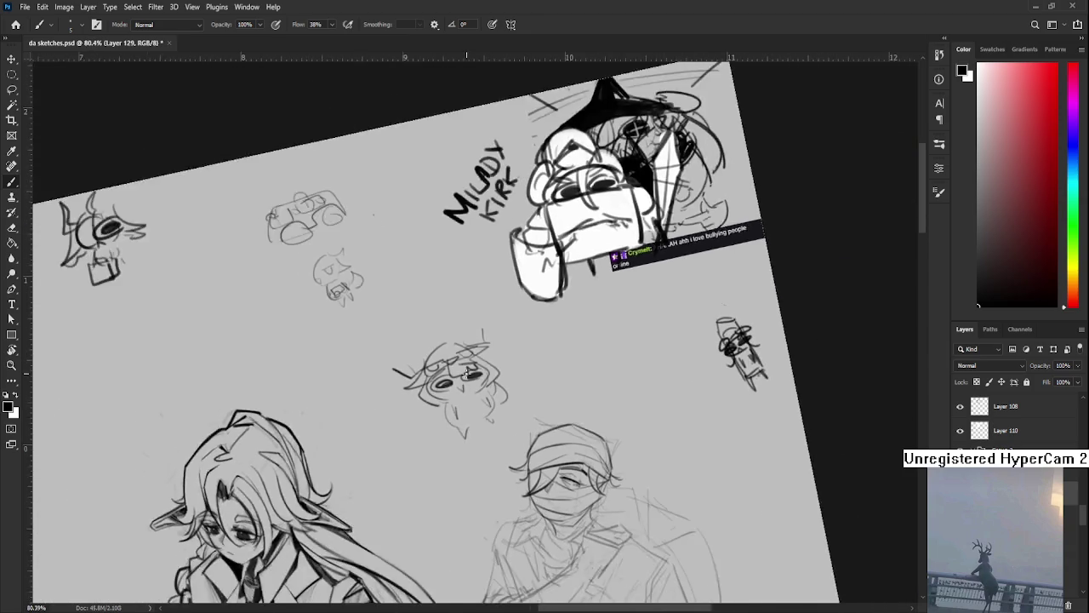
# Level the canvas view, lasso the doodle and move it up beside the MILADY KIRK lettering
pyautogui.scroll(-1, 466, 375)
pyautogui.press('r')
pyautogui.moveTo(524, 425); pyautogui.dragTo(504, 446)
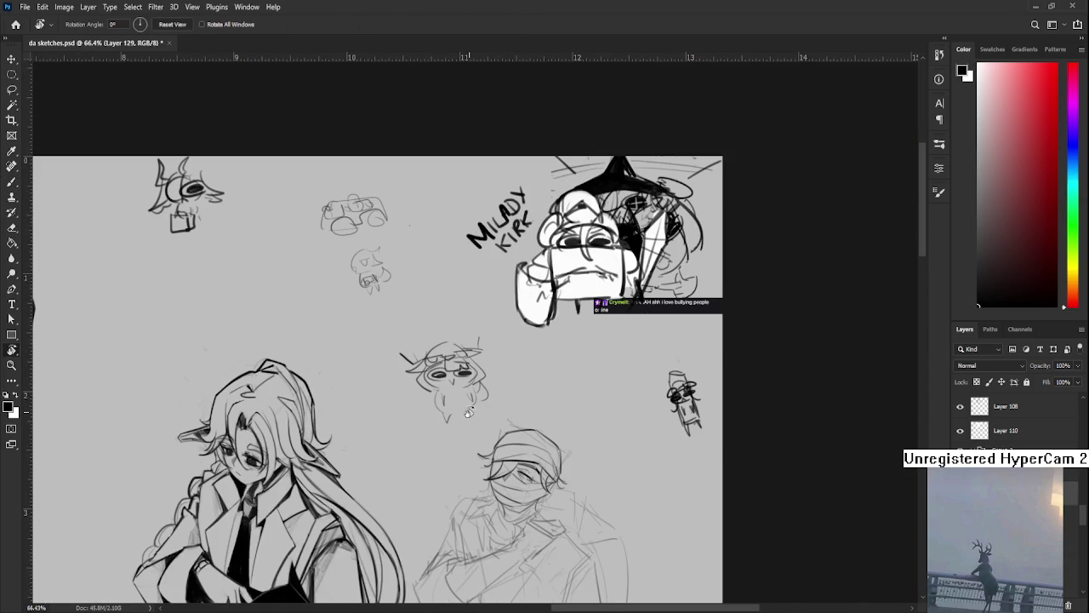
pyautogui.scroll(1, 468, 413)
pyautogui.scroll(1, 461, 434)
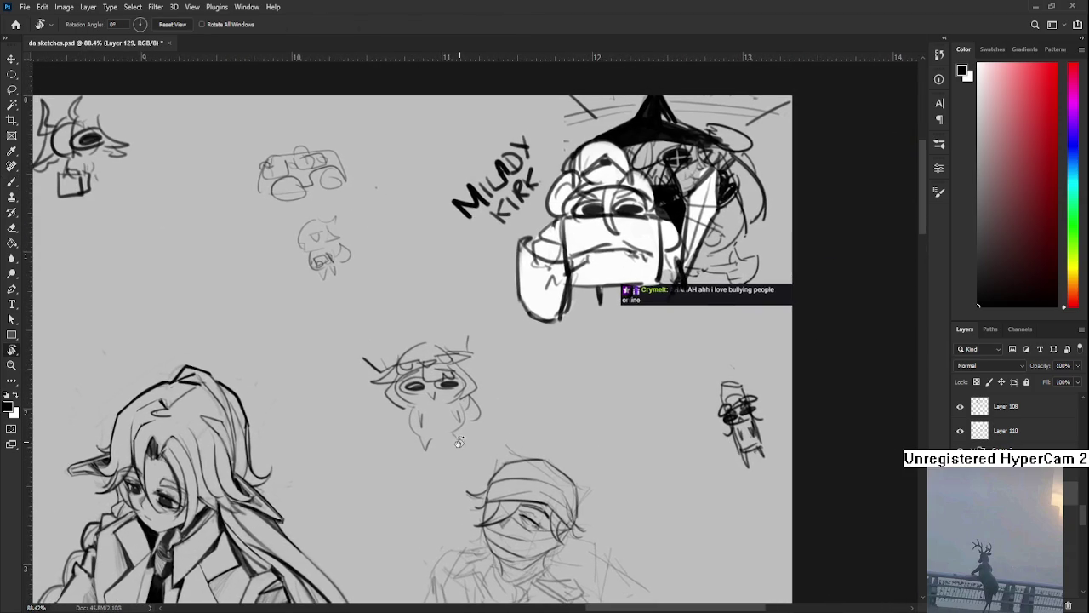
pyautogui.press('l')
pyautogui.moveTo(509, 403); pyautogui.dragTo(509, 417)
pyautogui.hotkey('ctrl', 't')
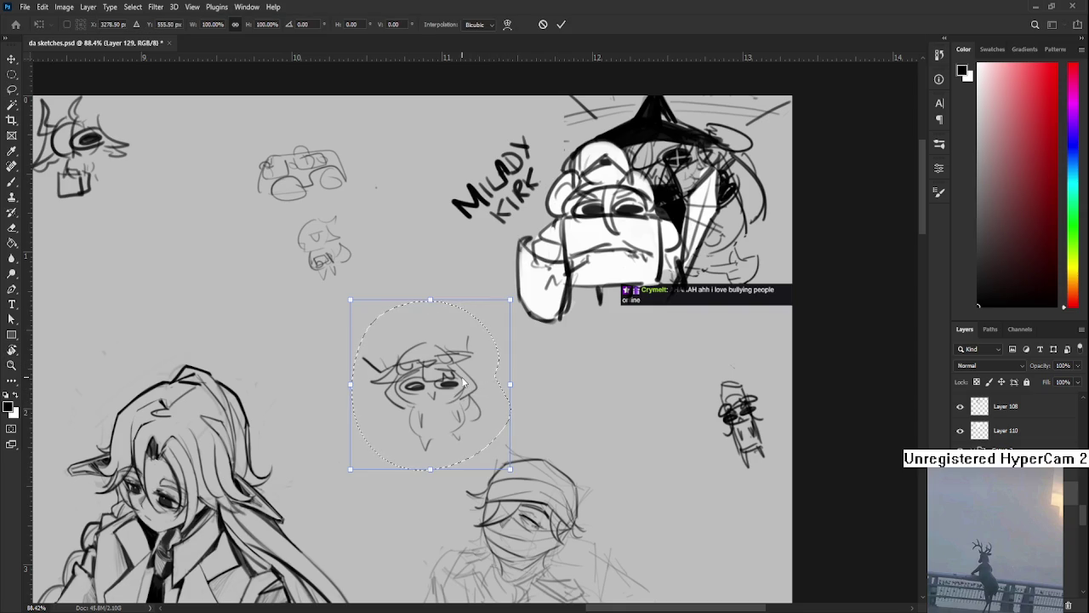
pyautogui.moveTo(431, 299)
pyautogui.mouseDown()
pyautogui.moveTo(442, 304)
pyautogui.moveTo(432, 161)
pyautogui.mouseUp()
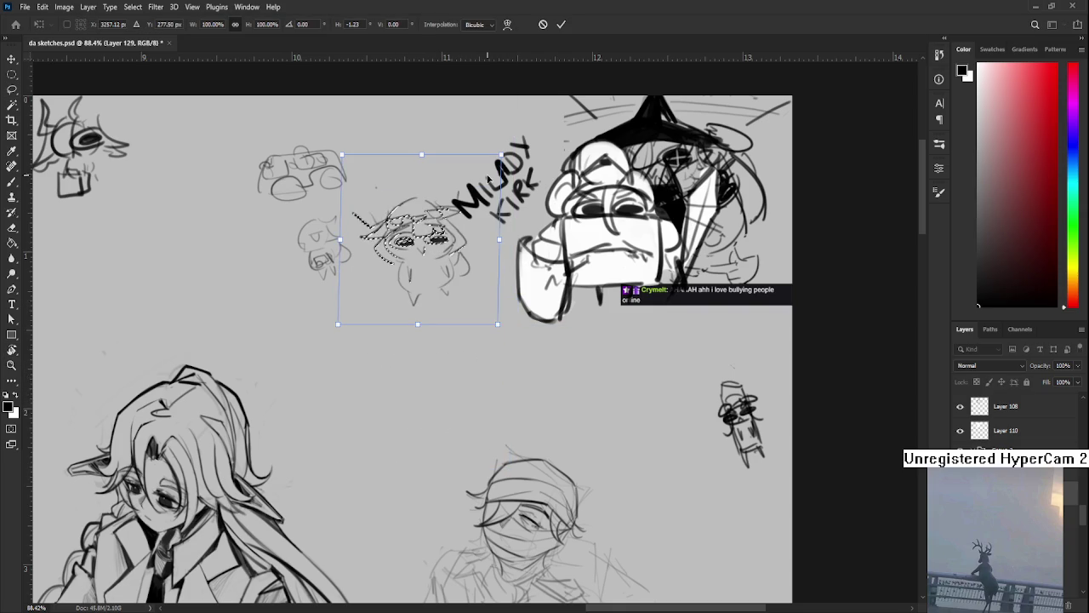
pyautogui.press('Return')
# Shrink the doodle to about 85% and tilt it about 10° more upright
pyautogui.hotkey('ctrl', 't')
pyautogui.moveTo(489, 227); pyautogui.dragTo(492, 241)
pyautogui.moveTo(407, 256); pyautogui.dragTo(397, 244)
pyautogui.press('Return')
pyautogui.scroll(-2, 502, 371)
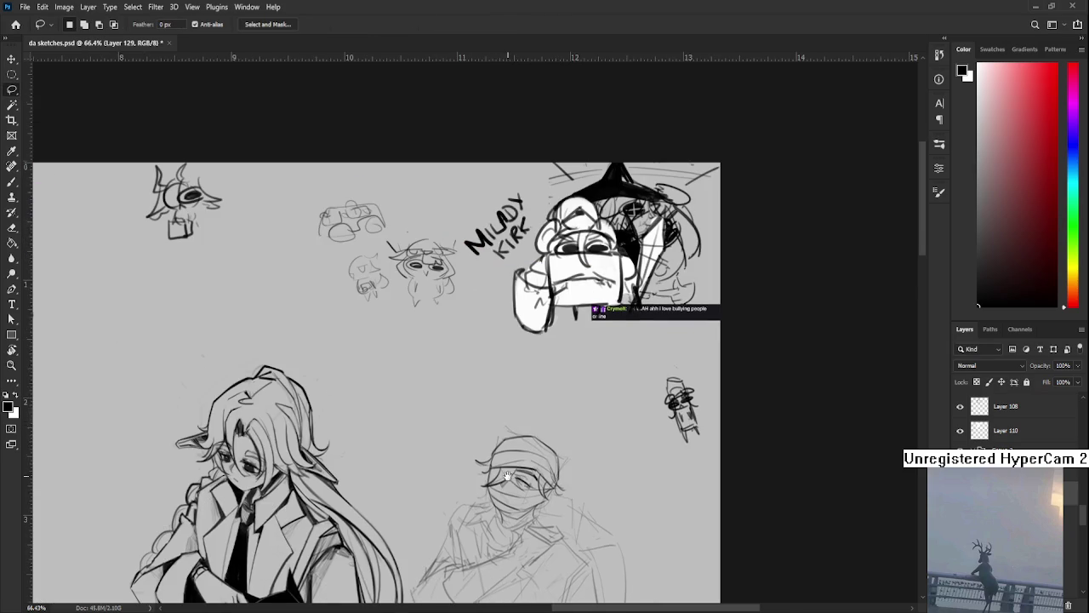
pyautogui.scroll(3, 502, 400)
pyautogui.scroll(2, 514, 371)
pyautogui.hscroll(2, 511, 400)
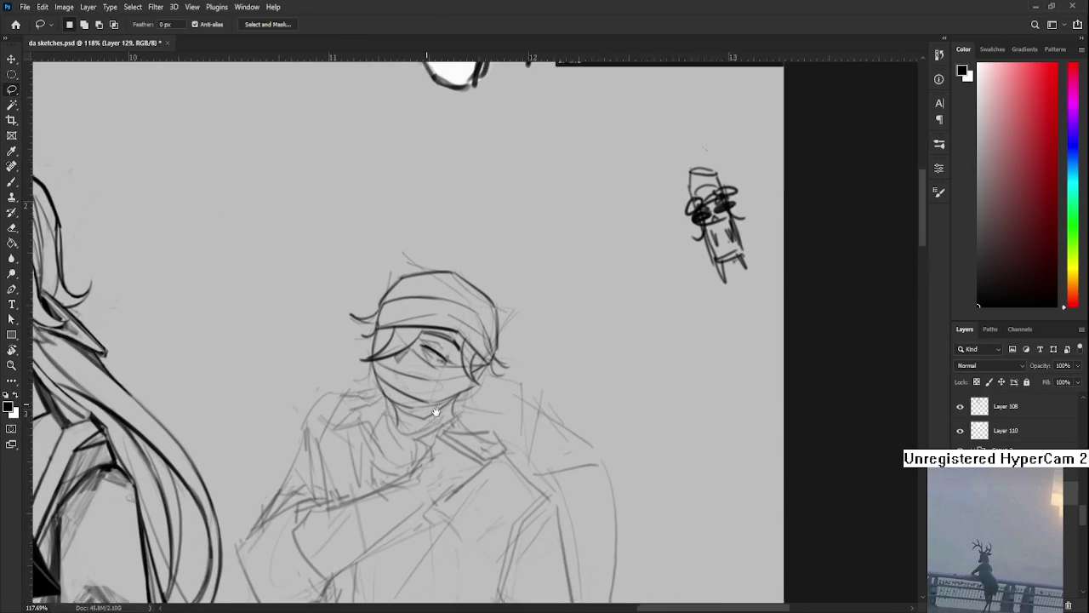
pyautogui.scroll(1, 451, 422)
pyautogui.press('b')
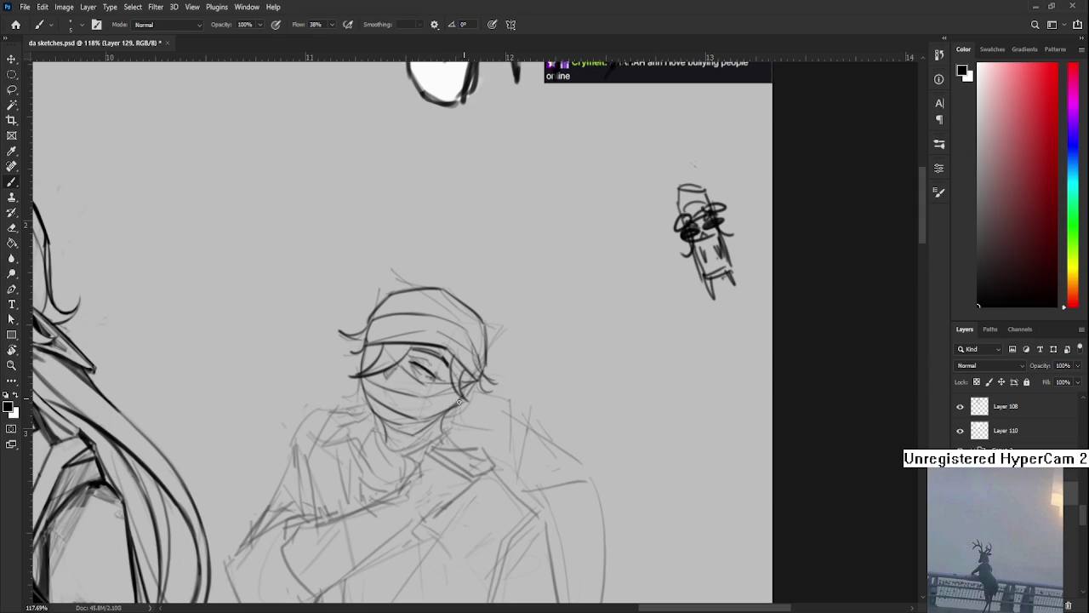
pyautogui.moveTo(451, 411)
pyautogui.mouseDown()
pyautogui.moveTo(475, 399)
pyautogui.moveTo(437, 385)
pyautogui.moveTo(434, 423)
pyautogui.mouseUp()
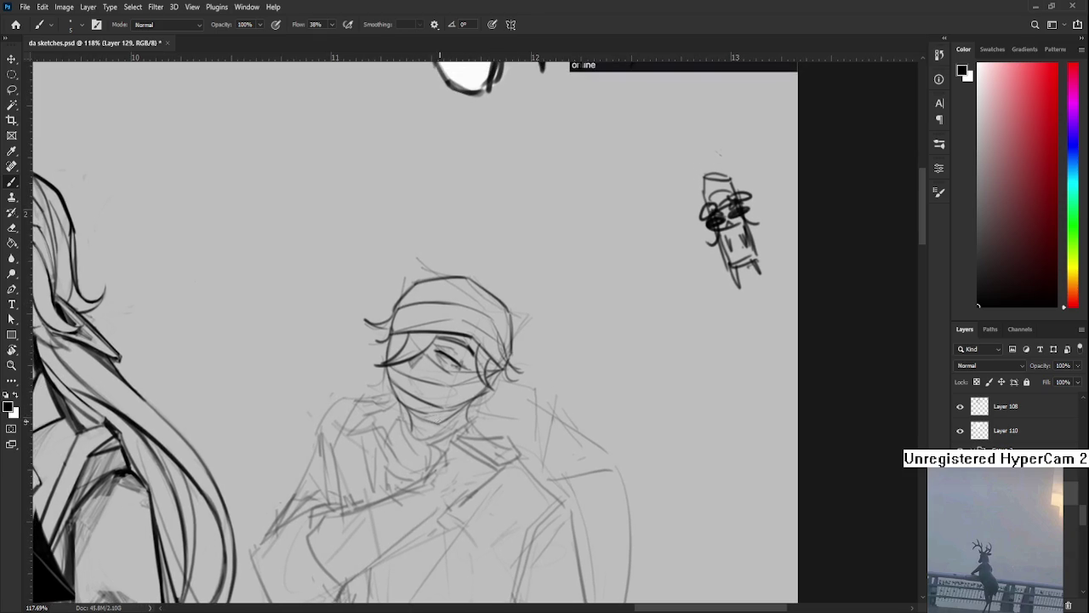
pyautogui.press('e')
pyautogui.press('b')
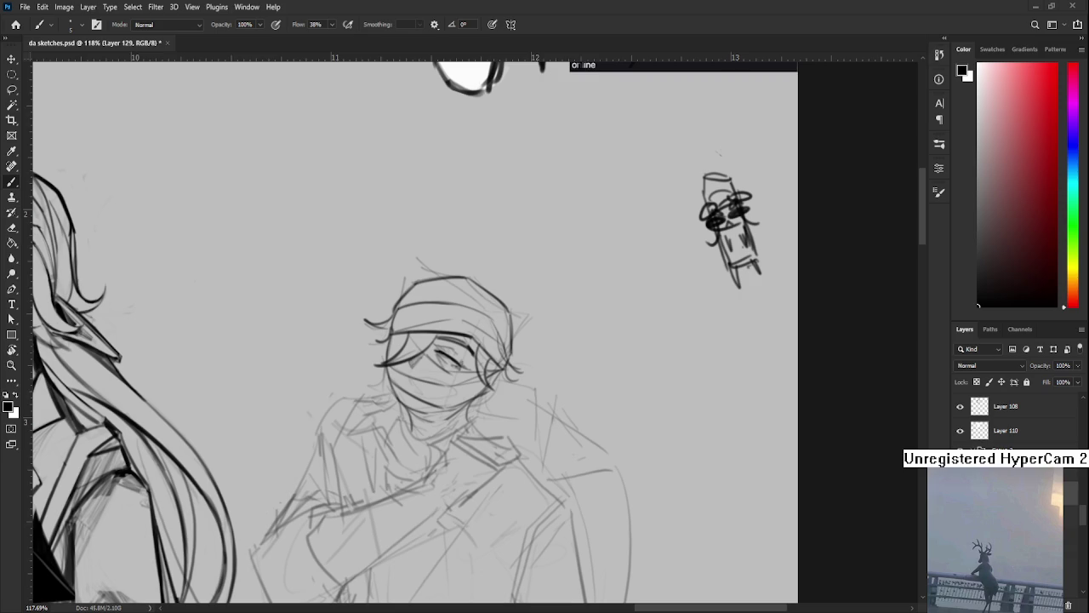
# Sketch neck lines under the masked man's chin and a short shoulder stroke, redoing misfires
pyautogui.moveTo(429, 411)
pyautogui.mouseDown()
pyautogui.moveTo(437, 310)
pyautogui.moveTo(429, 377)
pyautogui.mouseUp()
pyautogui.hotkey('ctrl', 'z')
pyautogui.hotkey('ctrl', 'z')
pyautogui.moveTo(451, 335)
pyautogui.mouseDown()
pyautogui.moveTo(436, 357)
pyautogui.moveTo(457, 372)
pyautogui.mouseUp()
pyautogui.hotkey('ctrl', 'z')
pyautogui.hotkey('ctrl', 'z')
pyautogui.moveTo(444, 323)
pyautogui.mouseDown()
pyautogui.moveTo(378, 366)
pyautogui.moveTo(419, 358)
pyautogui.mouseUp()
pyautogui.hotkey('ctrl', 'z')
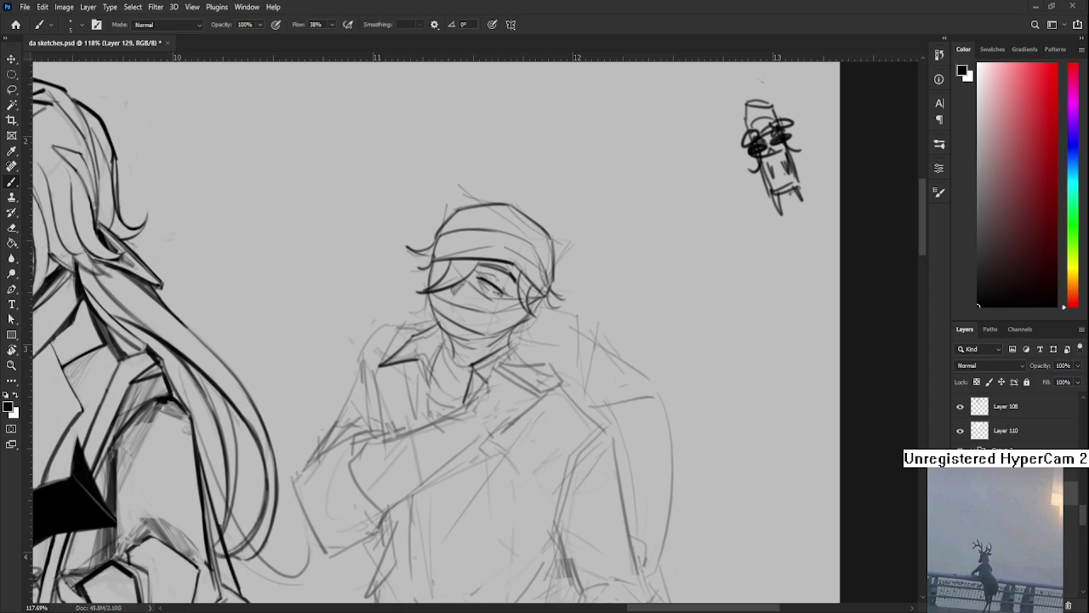
pyautogui.moveTo(442, 394); pyautogui.dragTo(420, 394)
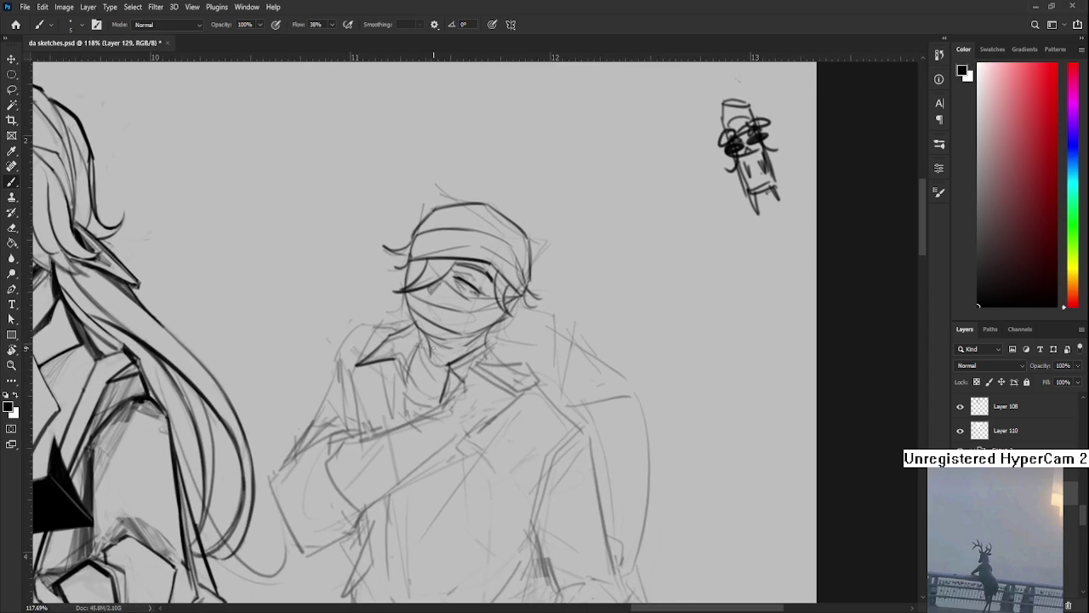
pyautogui.moveTo(420, 358)
pyautogui.mouseDown()
pyautogui.moveTo(428, 352)
pyautogui.moveTo(436, 384)
pyautogui.moveTo(455, 381)
pyautogui.moveTo(425, 397)
pyautogui.moveTo(463, 381)
pyautogui.mouseUp()
# Zoom out to check the whole sketch page, then return to 73% on the masked man
pyautogui.scroll(-3, 468, 335)
pyautogui.scroll(-1, 467, 334)
pyautogui.scroll(-1, 467, 335)
pyautogui.scroll(1, 468, 335)
pyautogui.scroll(-1, 458, 364)
pyautogui.scroll(-1, 468, 383)
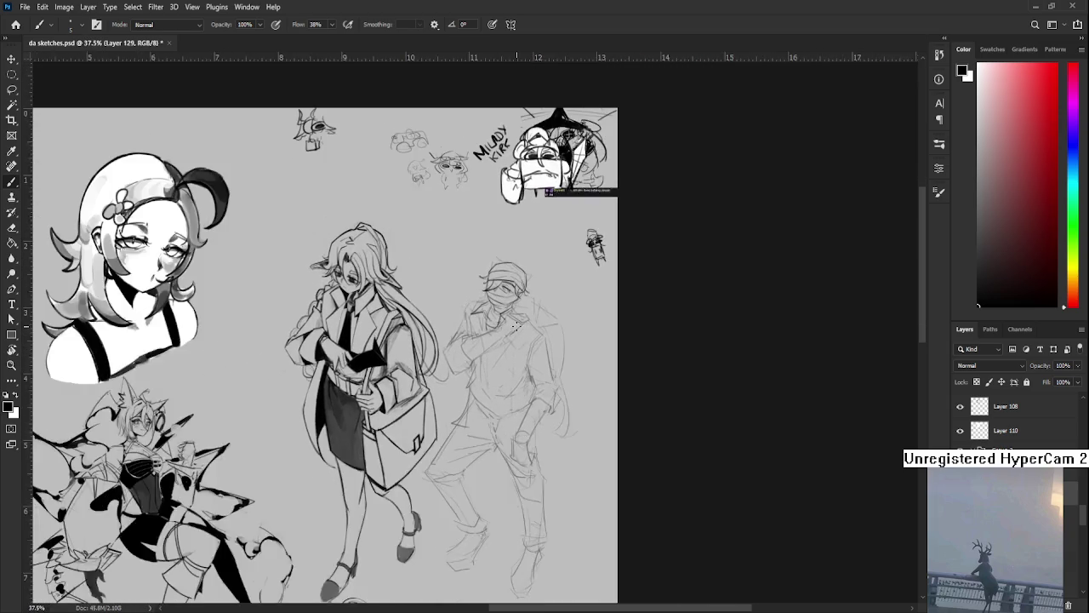
pyautogui.scroll(-1, 481, 413)
pyautogui.moveTo(483, 418); pyautogui.dragTo(462, 409)
pyautogui.scroll(1, 459, 413)
pyautogui.scroll(1, 468, 383)
pyautogui.scroll(2, 476, 351)
pyautogui.scroll(1, 475, 351)
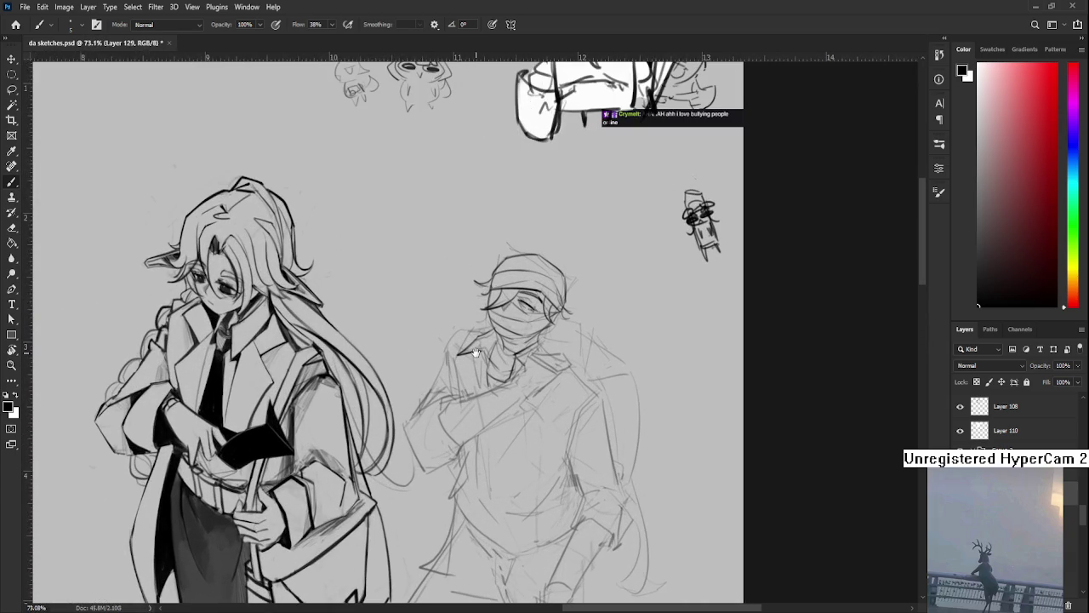
pyautogui.scroll(1, 477, 353)
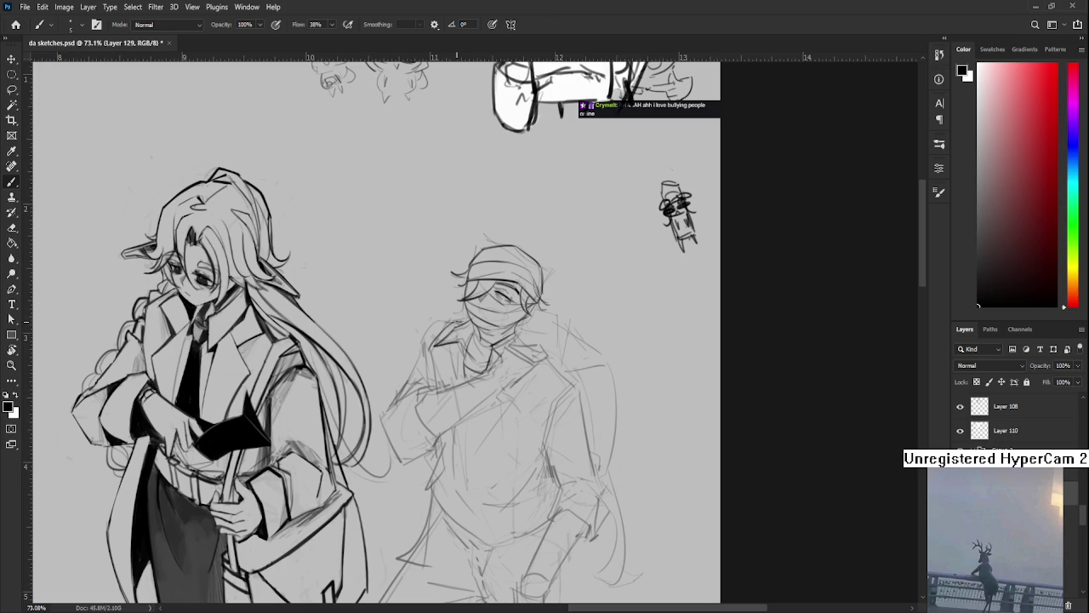
pyautogui.moveTo(448, 325)
pyautogui.mouseDown()
pyautogui.moveTo(447, 307)
pyautogui.moveTo(434, 356)
pyautogui.mouseUp()
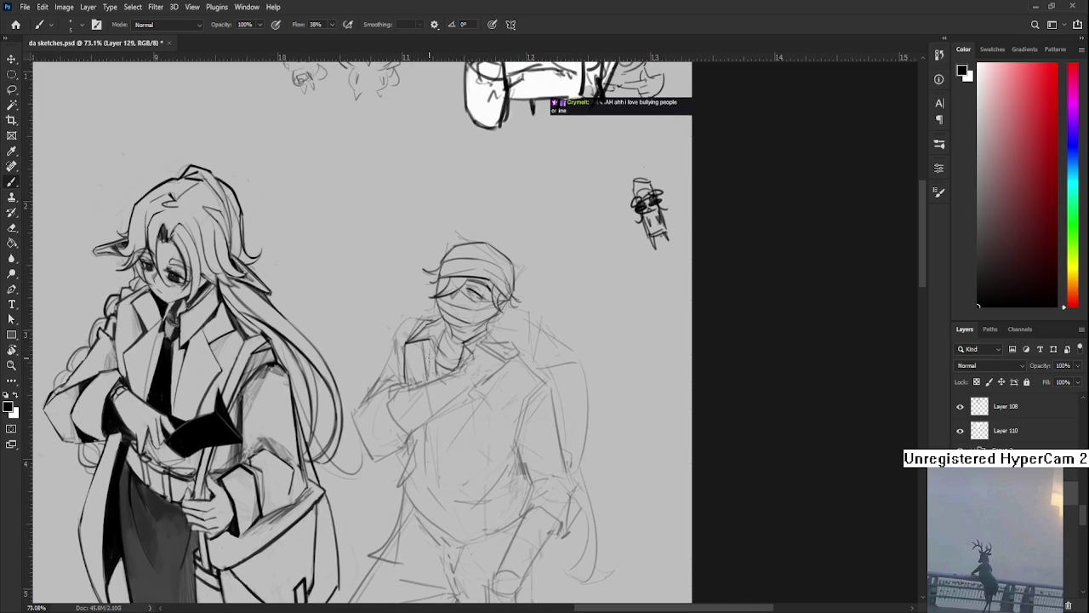
pyautogui.hscroll(2, 460, 355)
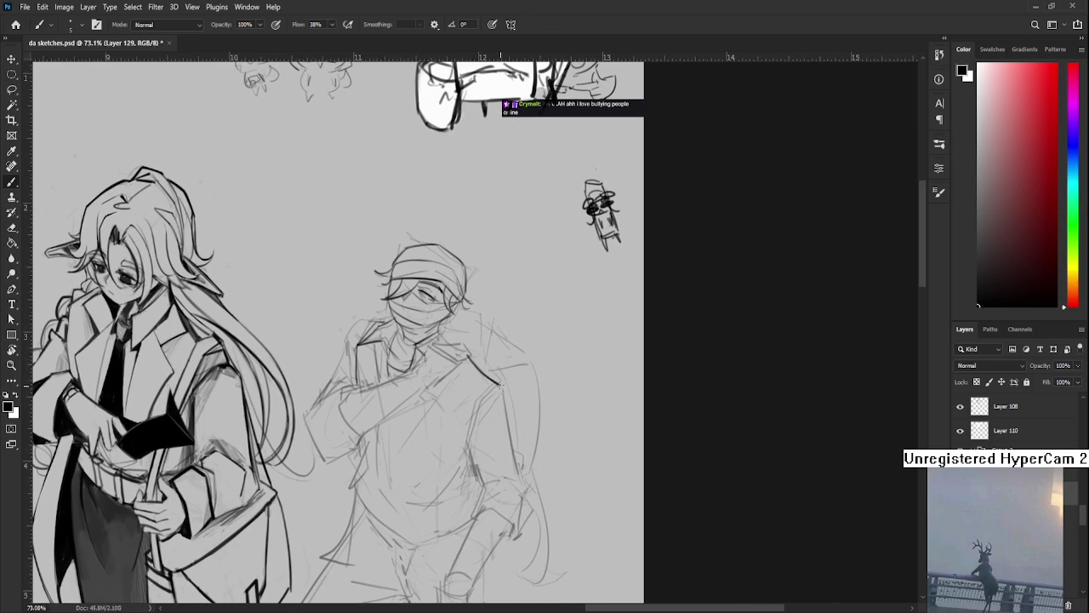
pyautogui.scroll(-1, 494, 383)
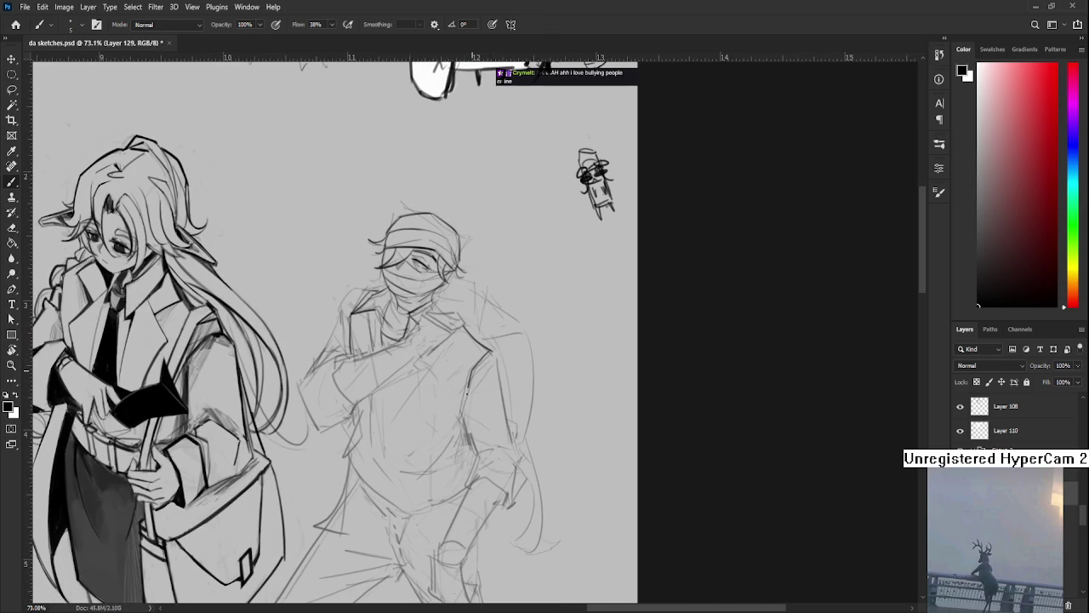
# Darken the shoulder, arm and coat-edge lines and draw a line down the chest
pyautogui.moveTo(489, 350)
pyautogui.mouseDown()
pyautogui.moveTo(467, 372)
pyautogui.moveTo(459, 422)
pyautogui.moveTo(470, 445)
pyautogui.mouseUp()
pyautogui.scroll(-1, 491, 379)
pyautogui.moveTo(481, 340)
pyautogui.mouseDown()
pyautogui.moveTo(509, 436)
pyautogui.moveTo(458, 406)
pyautogui.moveTo(473, 405)
pyautogui.mouseUp()
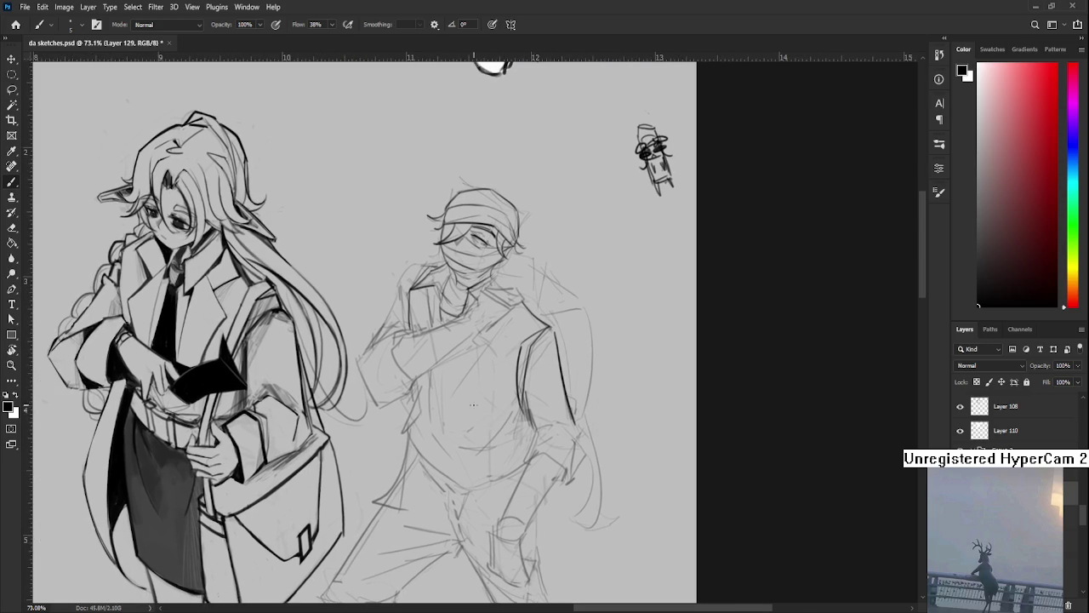
pyautogui.moveTo(430, 371)
pyautogui.mouseDown()
pyautogui.moveTo(442, 438)
pyautogui.moveTo(450, 396)
pyautogui.mouseUp()
pyautogui.hotkey('ctrl', 'z')
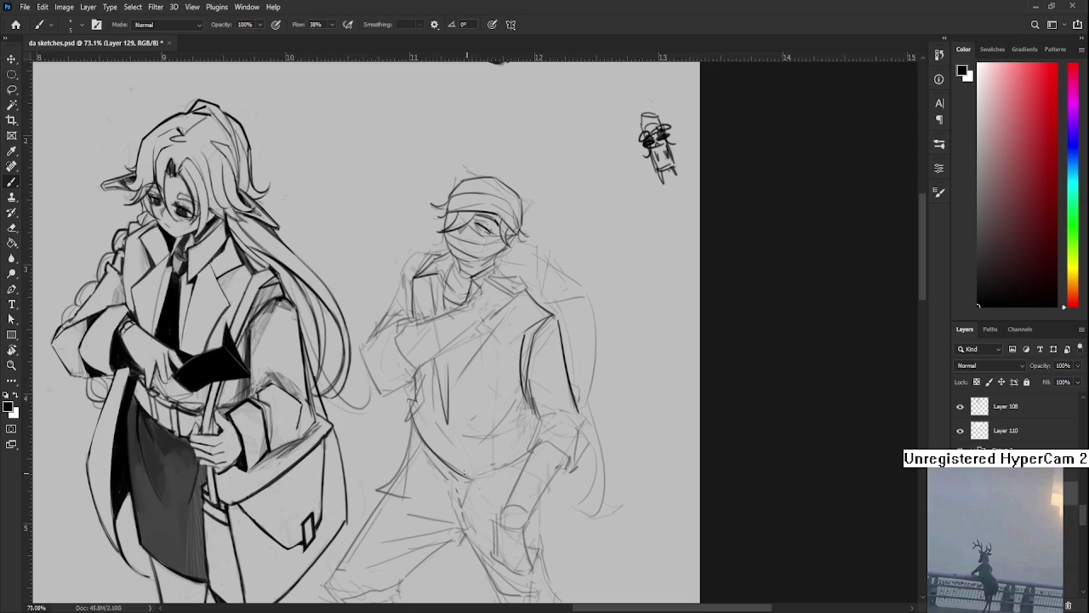
pyautogui.moveTo(529, 430); pyautogui.dragTo(525, 451)
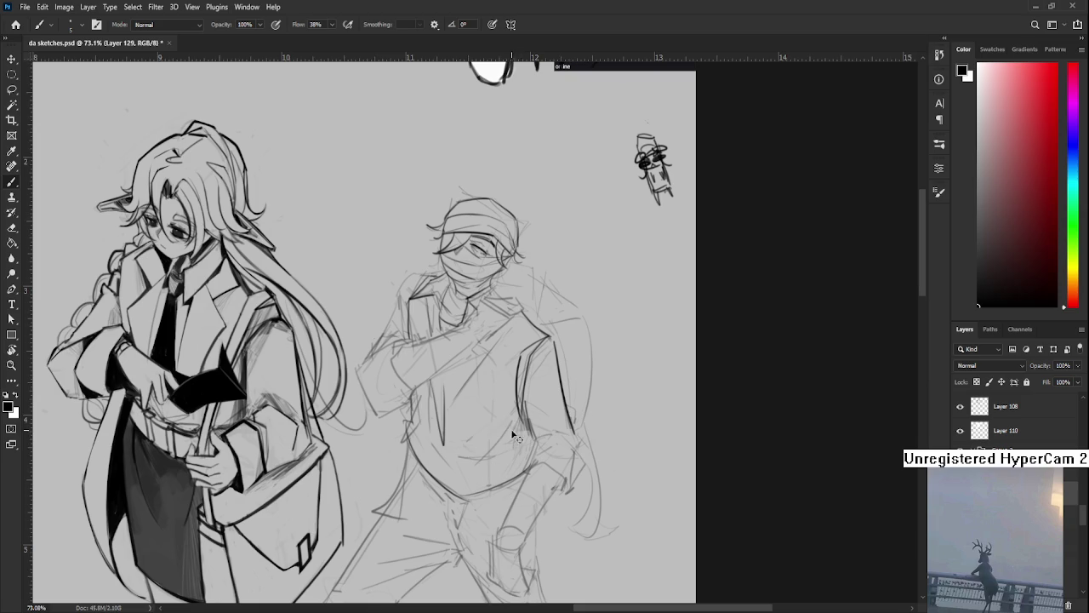
pyautogui.moveTo(510, 410); pyautogui.dragTo(489, 428)
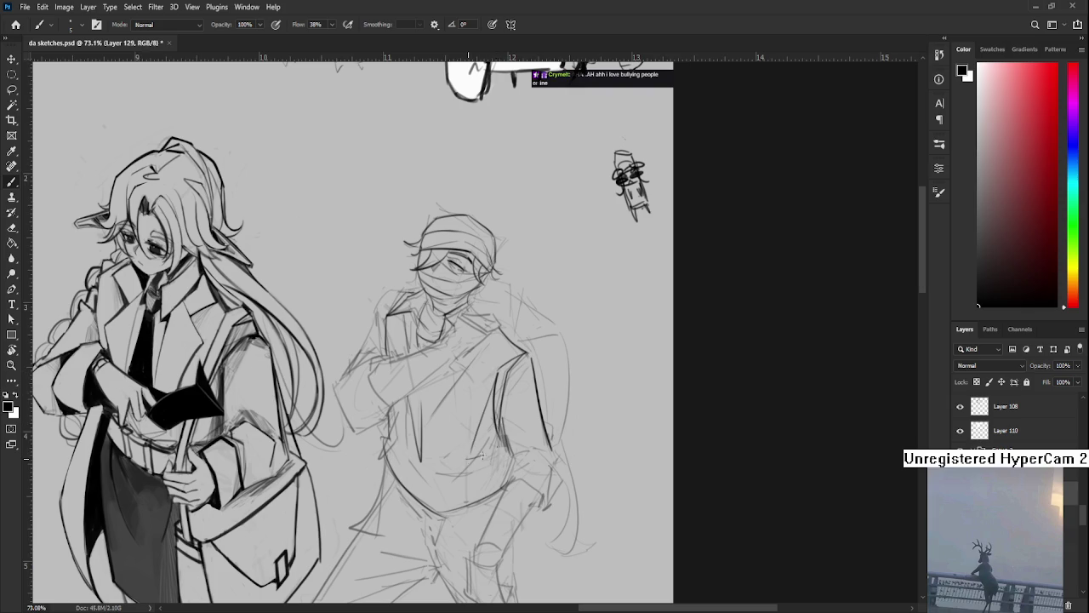
pyautogui.press('e')
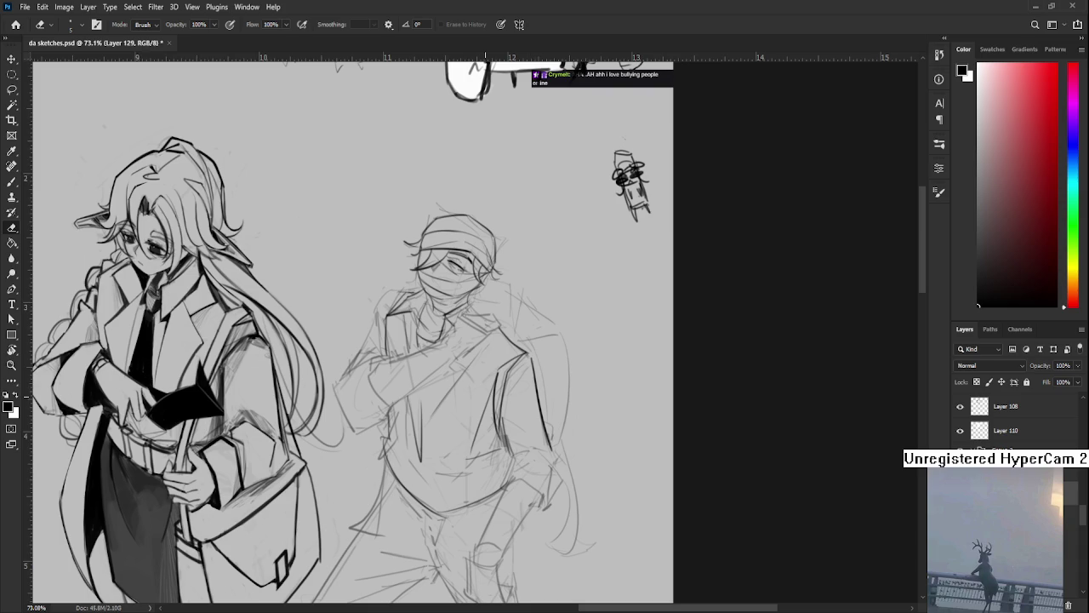
# Return to the pencil brush and frame the masked man's torso
pyautogui.moveTo(515, 391); pyautogui.dragTo(436, 358)
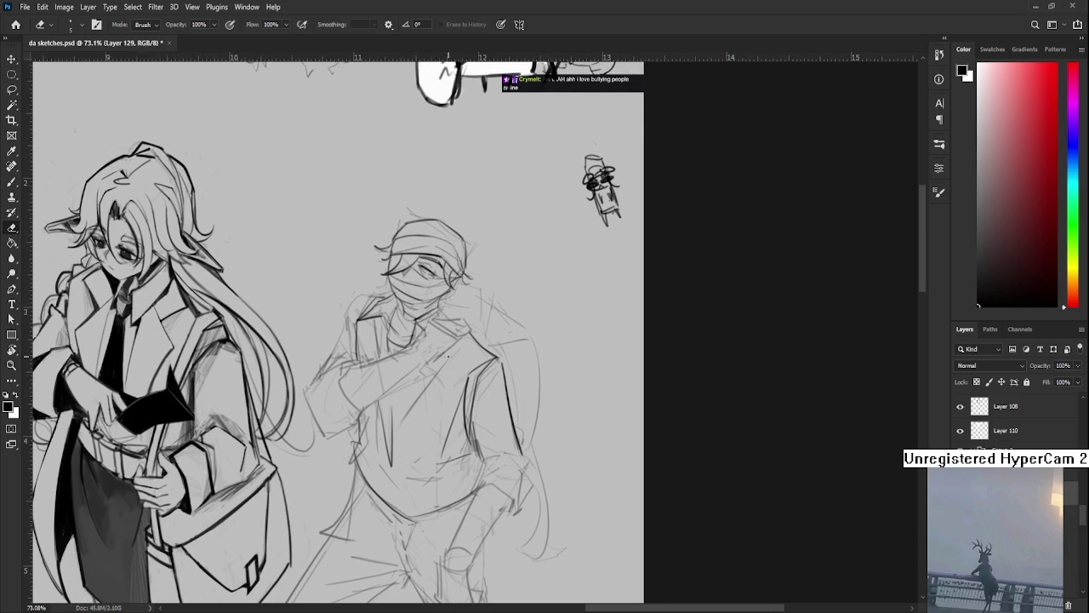
pyautogui.press('b')
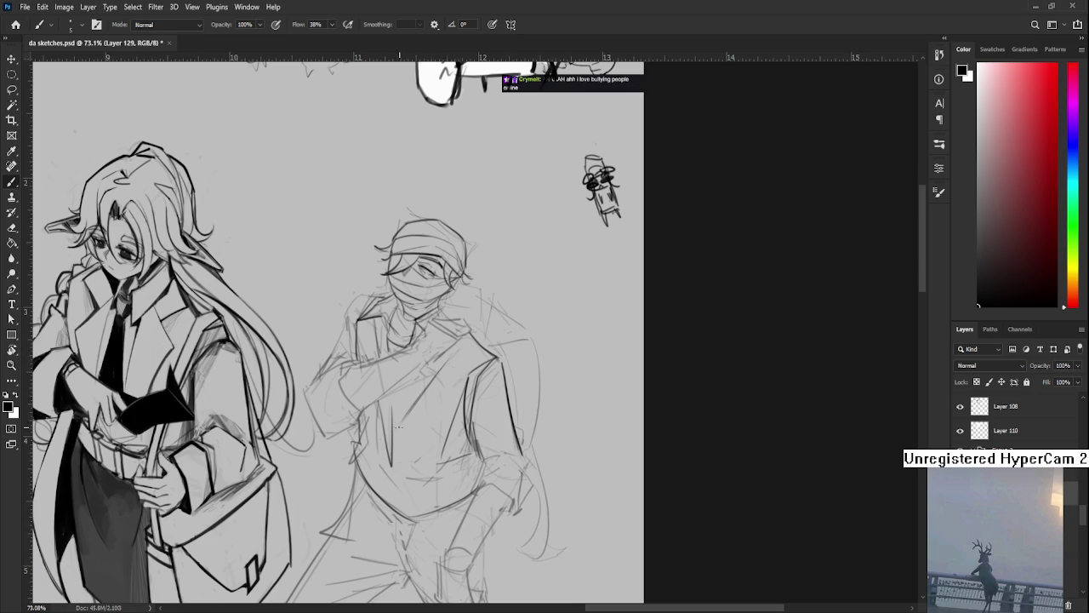
pyautogui.moveTo(429, 402); pyautogui.dragTo(424, 408)
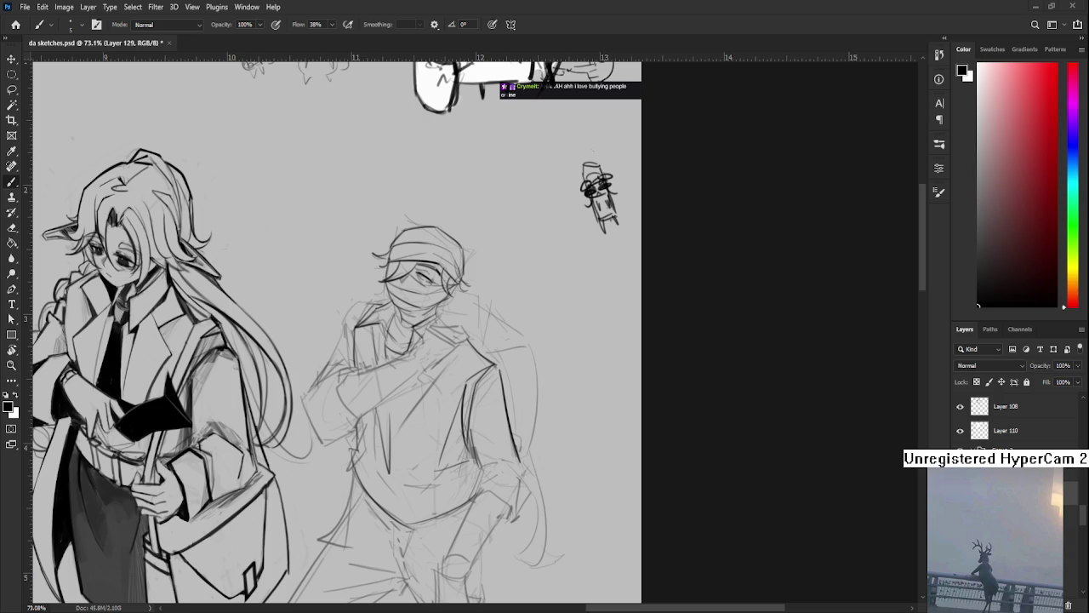
pyautogui.moveTo(485, 441)
pyautogui.mouseDown()
pyautogui.moveTo(463, 400)
pyautogui.moveTo(428, 426)
pyautogui.mouseUp()
pyautogui.moveTo(447, 334)
pyautogui.mouseDown()
pyautogui.moveTo(437, 372)
pyautogui.moveTo(476, 354)
pyautogui.mouseUp()
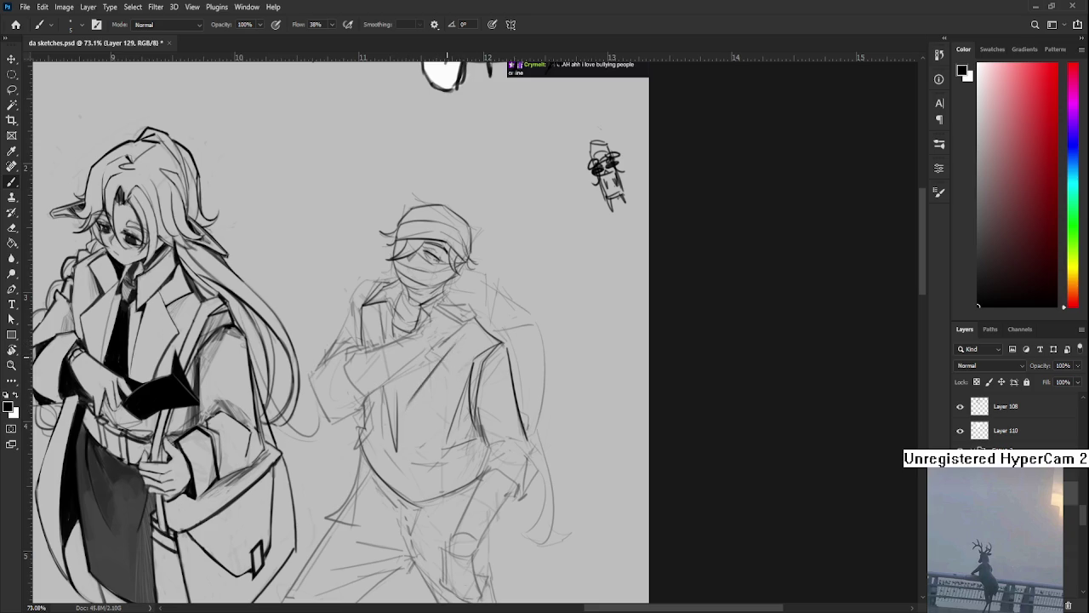
# Draw a short diagonal line across the torso, redoing it until it fits
pyautogui.moveTo(445, 361); pyautogui.dragTo(410, 403)
pyautogui.hotkey('ctrl', 'z')
pyautogui.hotkey('ctrl', 'z')
pyautogui.moveTo(439, 361); pyautogui.dragTo(412, 402)
pyautogui.hotkey('ctrl', 'z')
pyautogui.moveTo(445, 359)
pyautogui.mouseDown()
pyautogui.moveTo(411, 402)
pyautogui.moveTo(441, 391)
pyautogui.mouseUp()
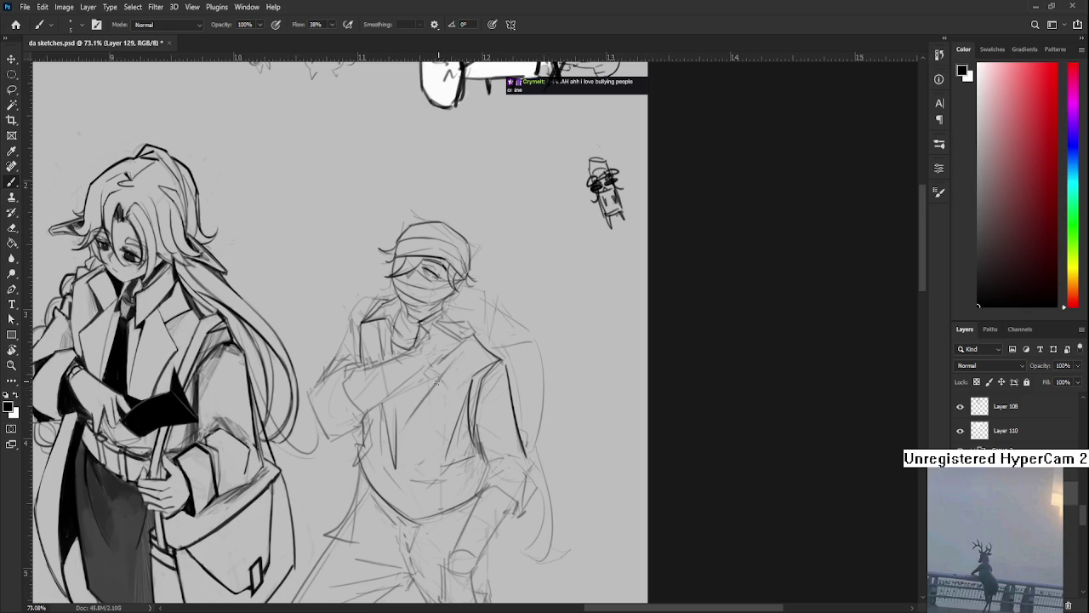
pyautogui.scroll(-1, 439, 426)
# Enlarge the eraser to size 35, then brush darker lines down the torso's right side
pyautogui.press('e')
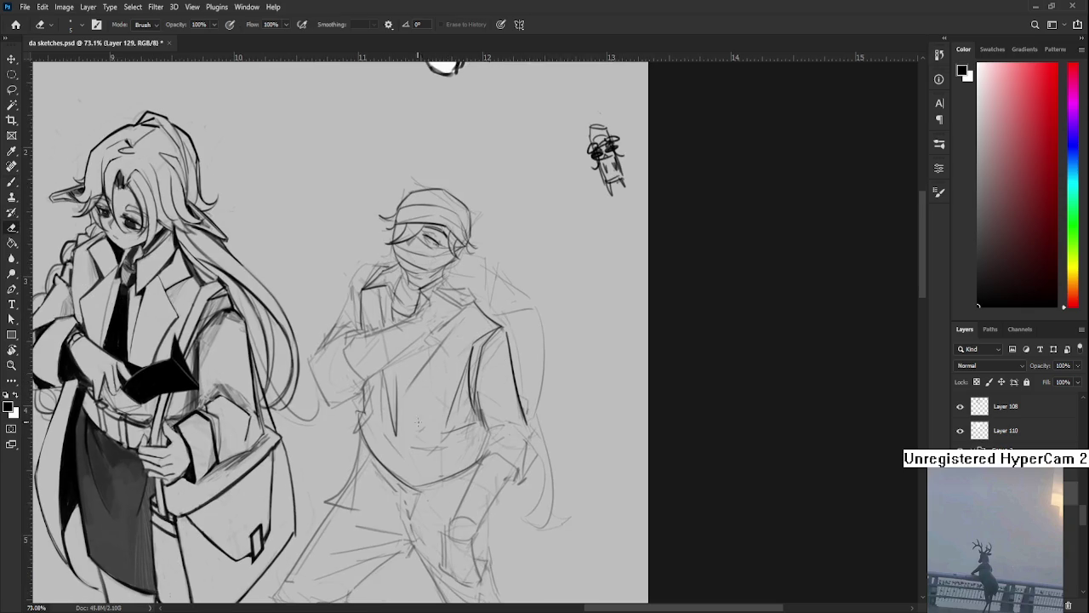
pyautogui.press(']')
pyautogui.press(']')
pyautogui.press(']')
pyautogui.press('b')
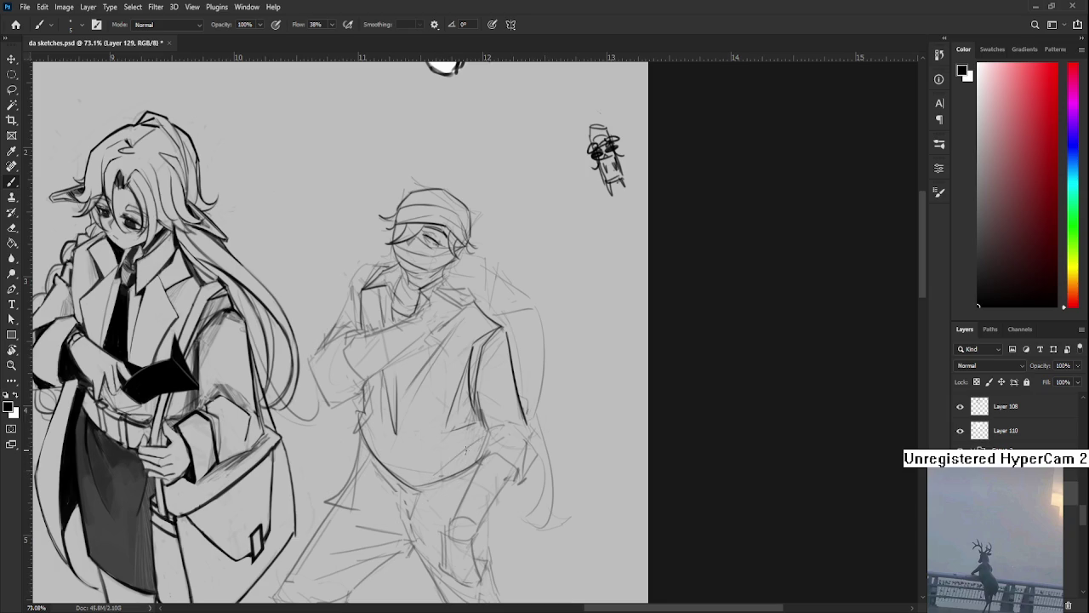
pyautogui.scroll(3, 460, 400)
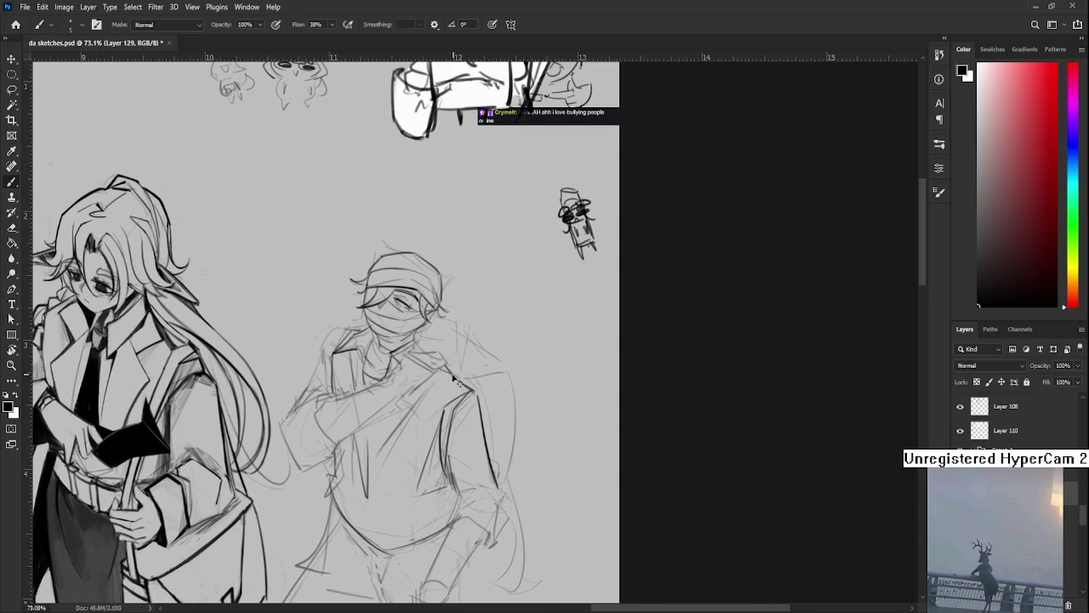
pyautogui.moveTo(469, 385); pyautogui.dragTo(447, 464)
pyautogui.moveTo(459, 421); pyautogui.dragTo(472, 398)
pyautogui.scroll(-3, 481, 392)
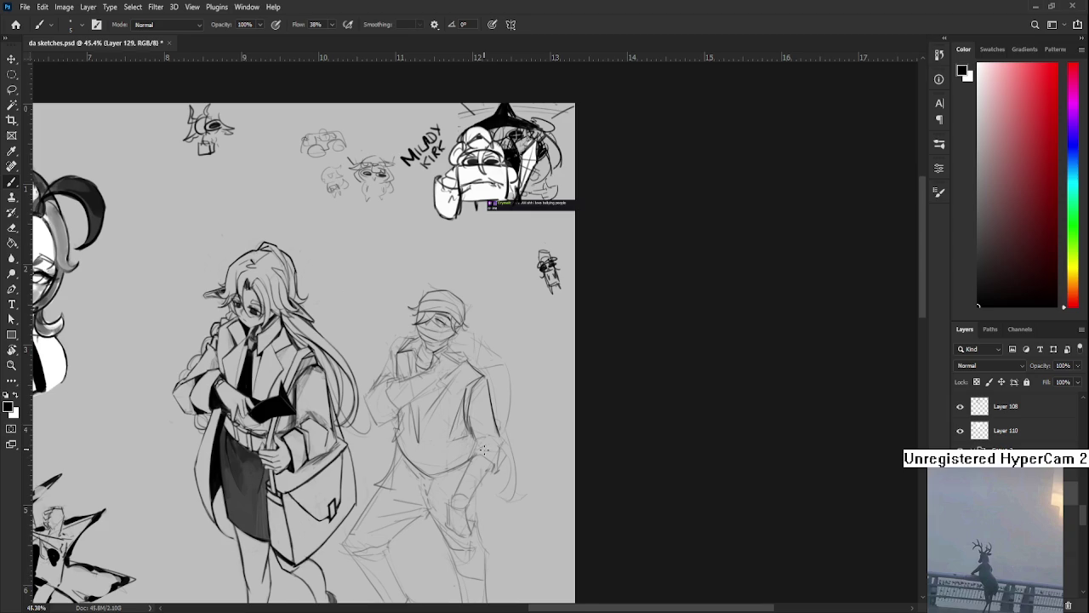
# Sketch new lines around the right wrist and cuff, plus a short arm stroke at 66%
pyautogui.scroll(-2, 482, 449)
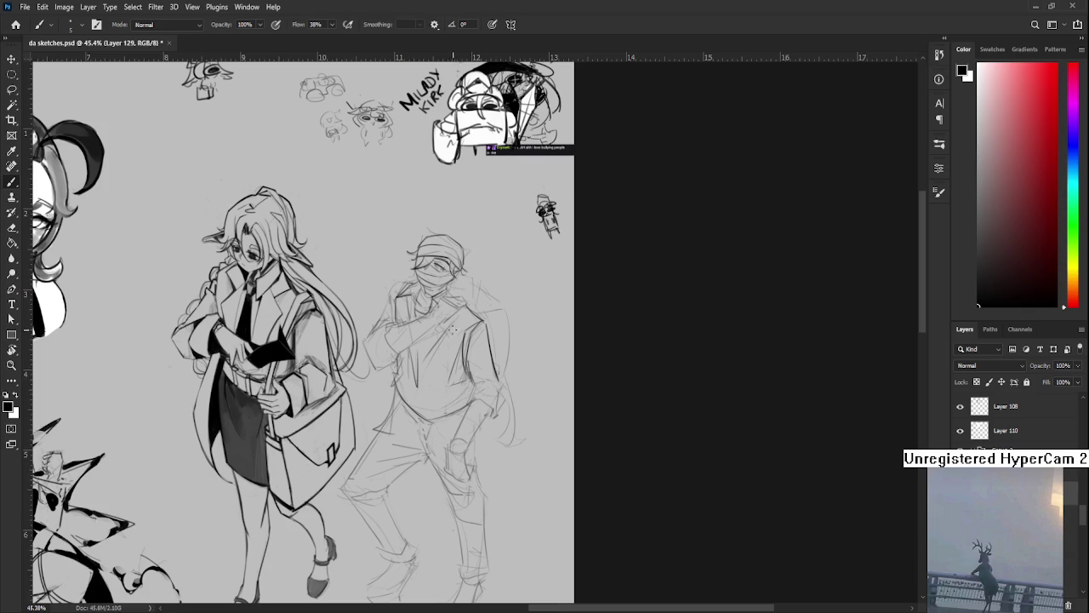
pyautogui.moveTo(452, 330); pyautogui.dragTo(461, 374)
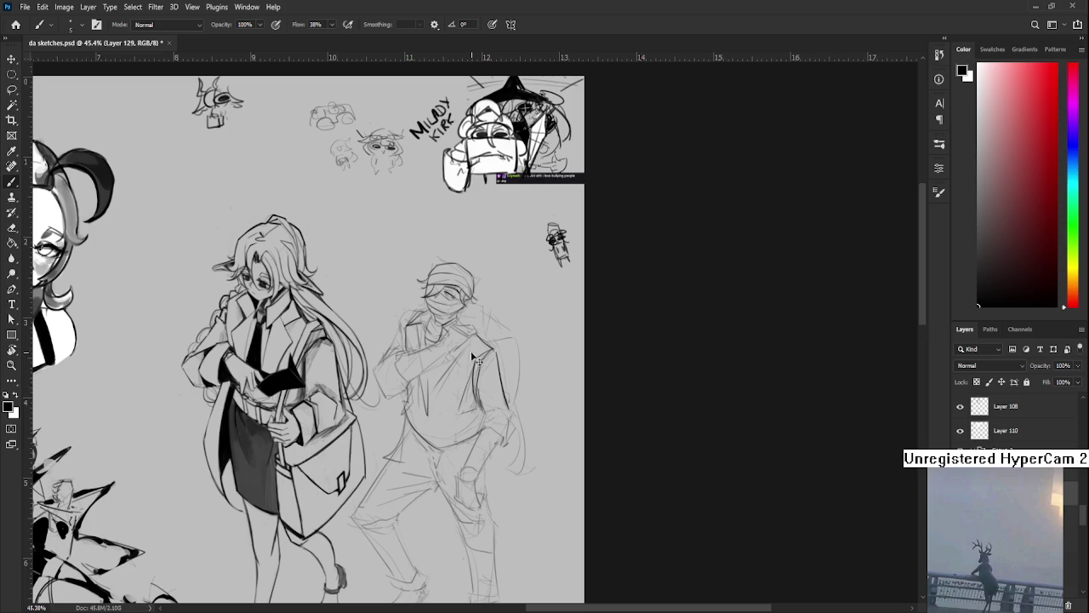
pyautogui.moveTo(495, 355); pyautogui.dragTo(502, 339)
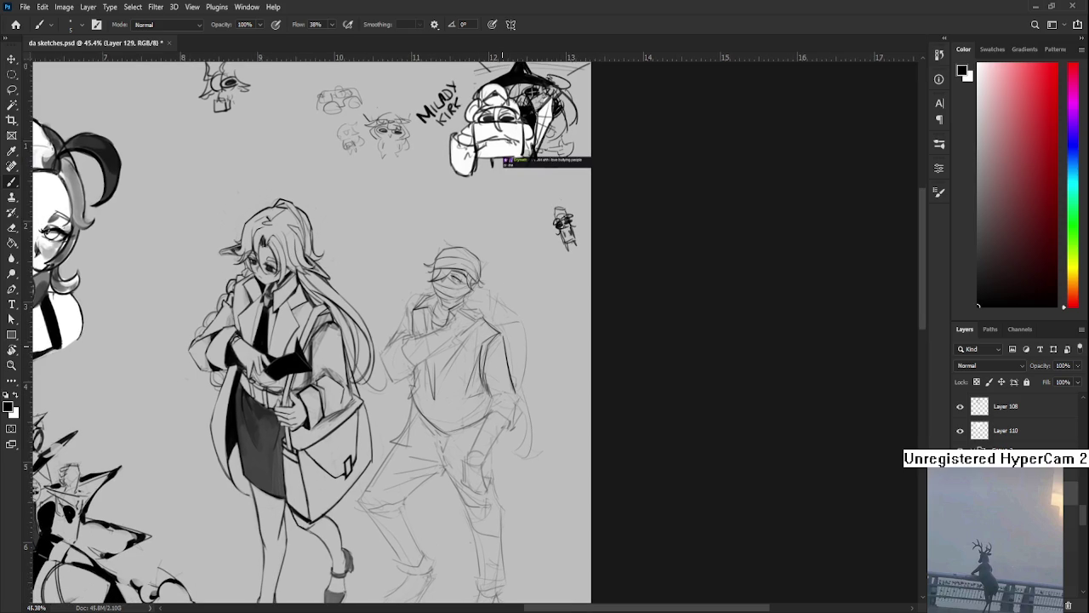
pyautogui.moveTo(458, 418); pyautogui.dragTo(486, 400)
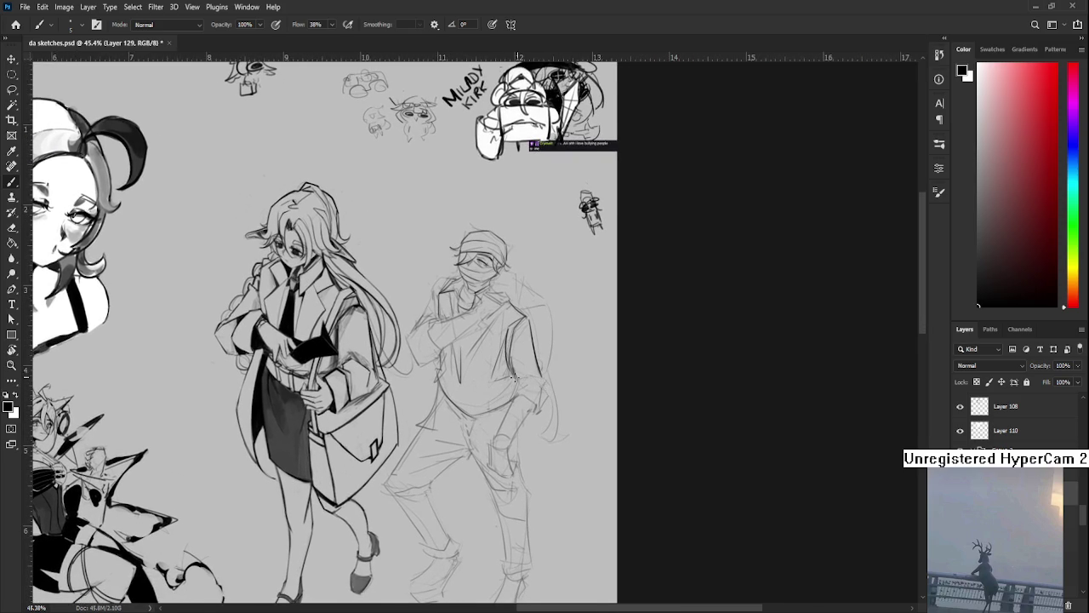
pyautogui.moveTo(545, 385)
pyautogui.mouseDown()
pyautogui.moveTo(537, 414)
pyautogui.moveTo(512, 414)
pyautogui.moveTo(521, 396)
pyautogui.moveTo(514, 405)
pyautogui.moveTo(537, 414)
pyautogui.mouseUp()
pyautogui.scroll(2, 536, 408)
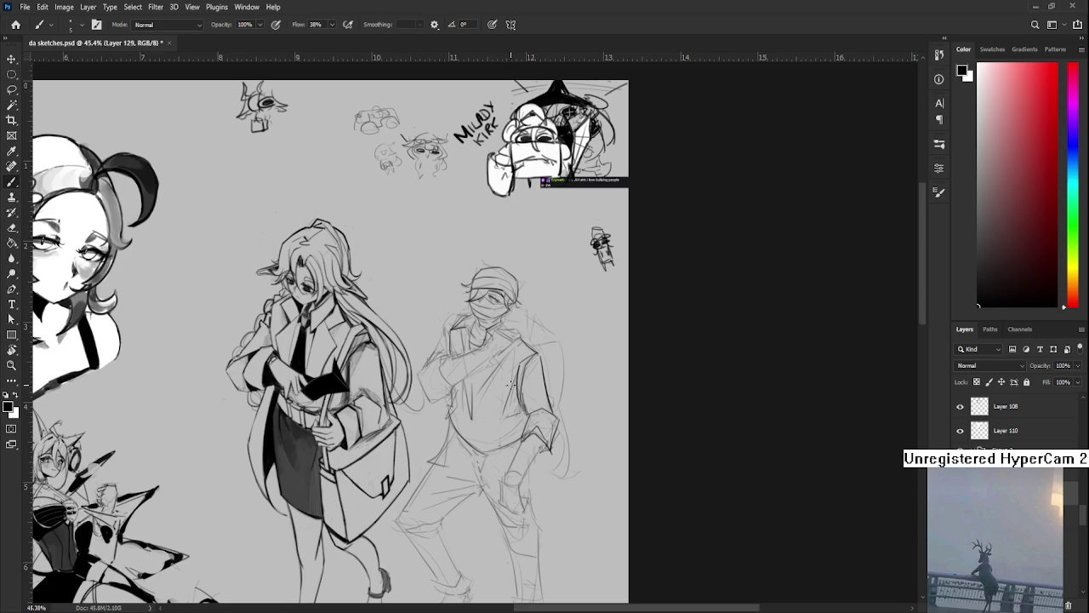
pyautogui.scroll(2, 551, 409)
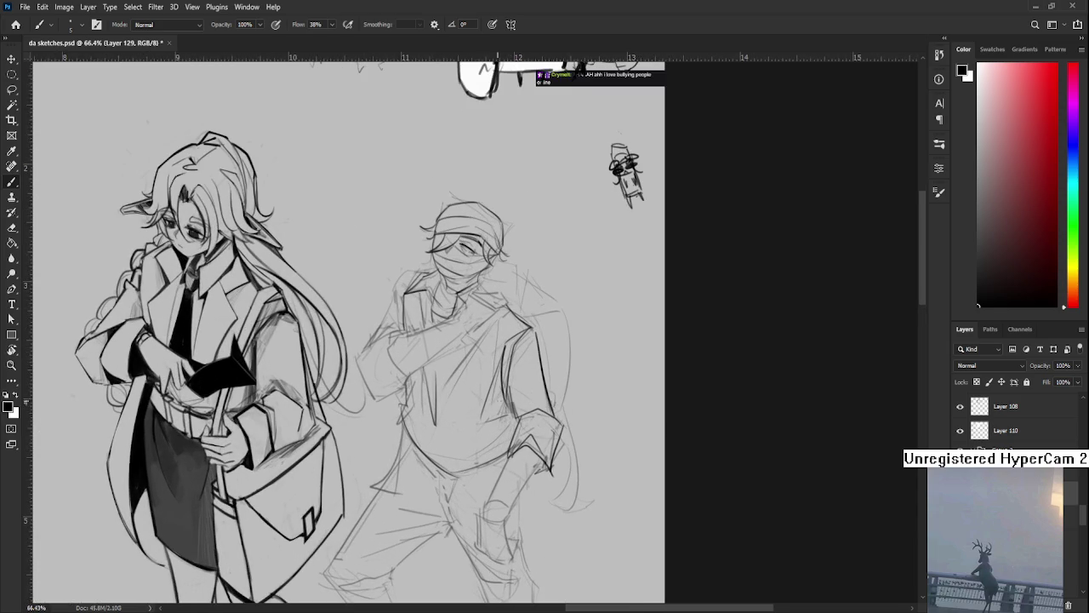
pyautogui.press('e')
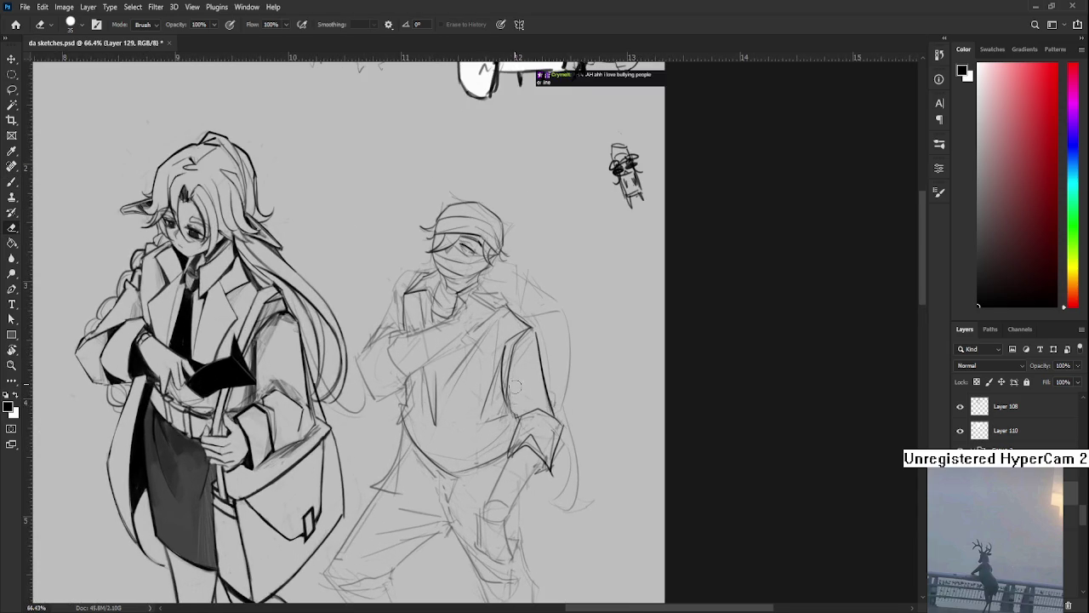
pyautogui.press('b')
pyautogui.moveTo(521, 405)
pyautogui.mouseDown()
pyautogui.moveTo(539, 398)
pyautogui.moveTo(560, 462)
pyautogui.mouseUp()
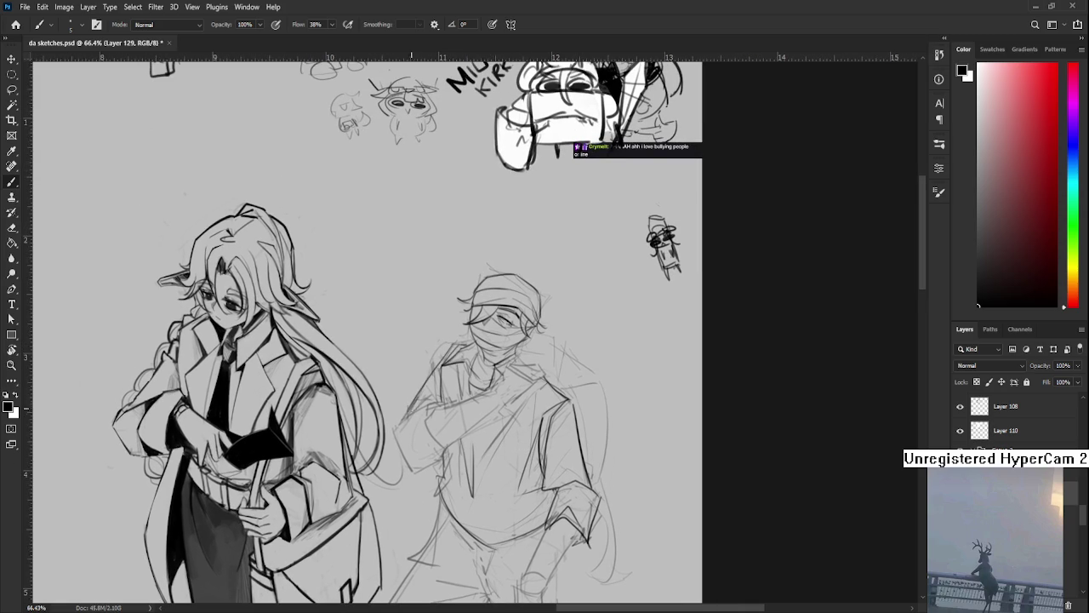
# Redraw darker outlines down the masked man's arm and upper arm, undoing weak strokes
pyautogui.moveTo(434, 399)
pyautogui.mouseDown()
pyautogui.moveTo(403, 417)
pyautogui.moveTo(393, 454)
pyautogui.moveTo(417, 470)
pyautogui.moveTo(441, 465)
pyautogui.mouseUp()
pyautogui.hotkey('ctrl', 'z')
pyautogui.hotkey('ctrl', 'z')
pyautogui.moveTo(451, 422); pyautogui.dragTo(429, 454)
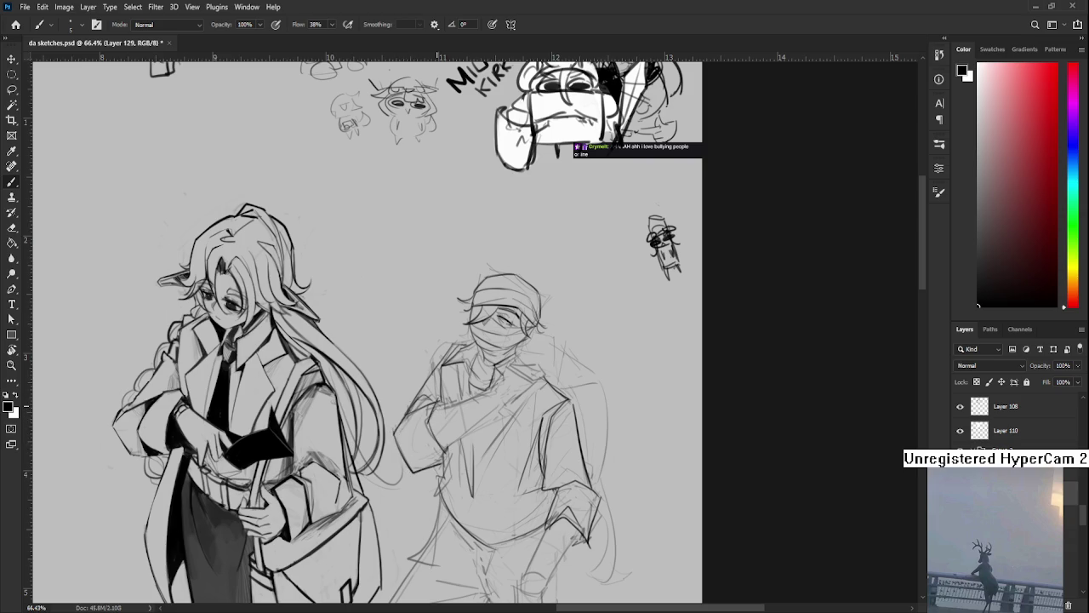
pyautogui.moveTo(437, 398); pyautogui.dragTo(414, 422)
pyautogui.hotkey('ctrl', 'z')
pyautogui.moveTo(413, 422); pyautogui.dragTo(406, 460)
pyautogui.moveTo(432, 404); pyautogui.dragTo(406, 437)
pyautogui.scroll(-3, 454, 372)
# Zoom and pan around the masked figure, then toggle between the Eraser and Brush
pyautogui.scroll(1, 459, 391)
pyautogui.scroll(1, 463, 404)
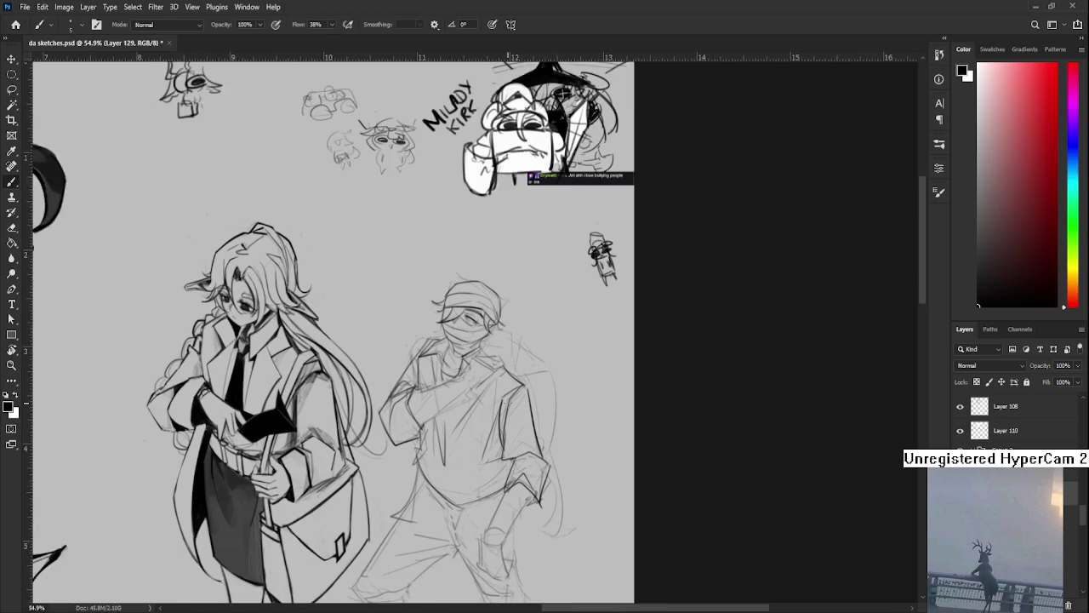
pyautogui.scroll(1, 464, 408)
pyautogui.moveTo(464, 408); pyautogui.dragTo(448, 357)
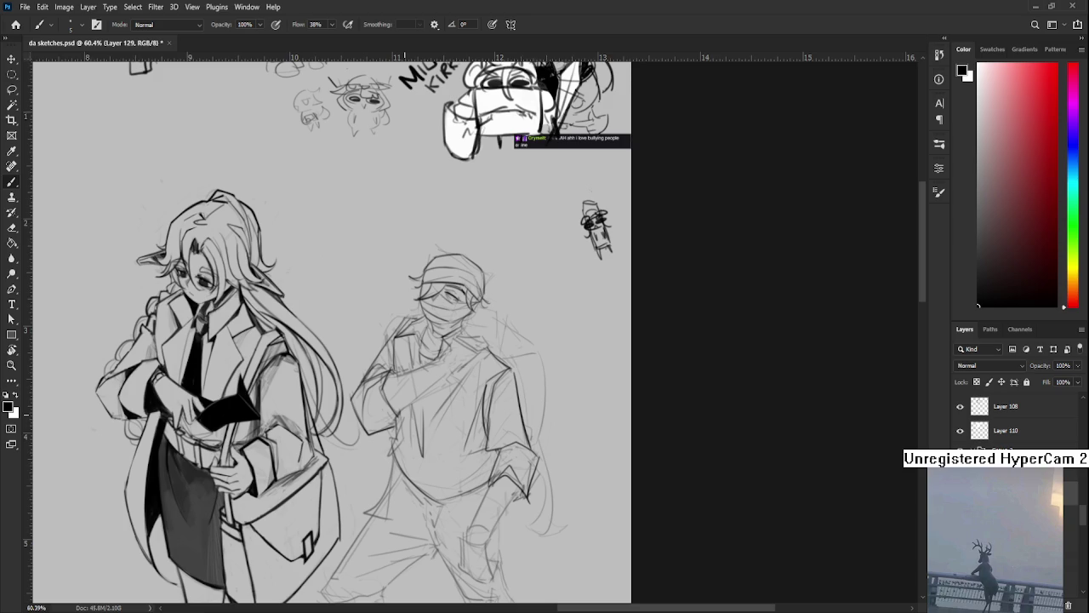
pyautogui.hscroll(3, 428, 479)
pyautogui.scroll(2, 427, 479)
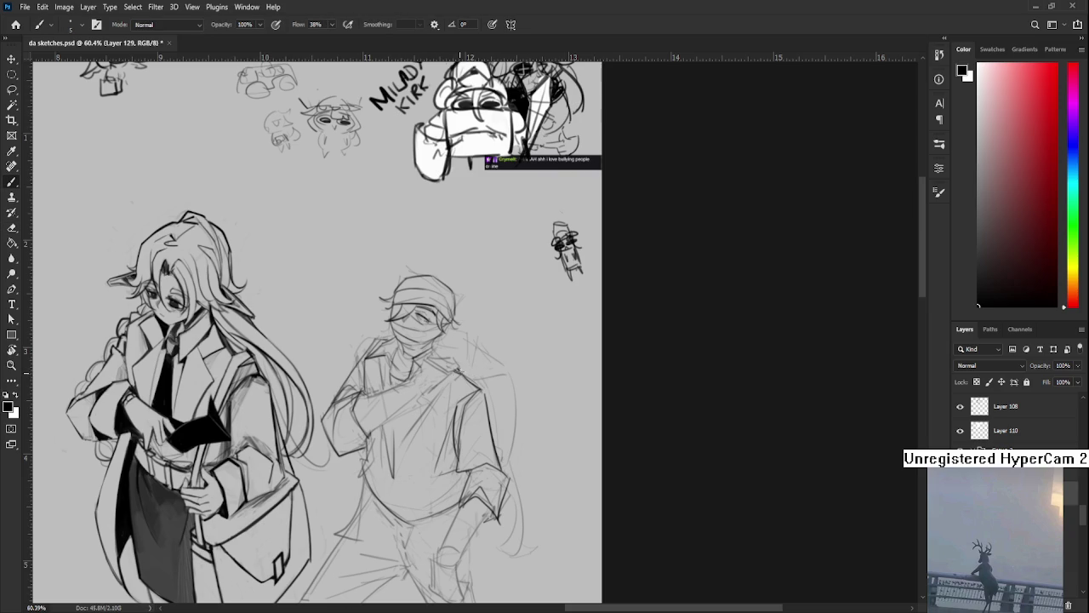
pyautogui.press('e')
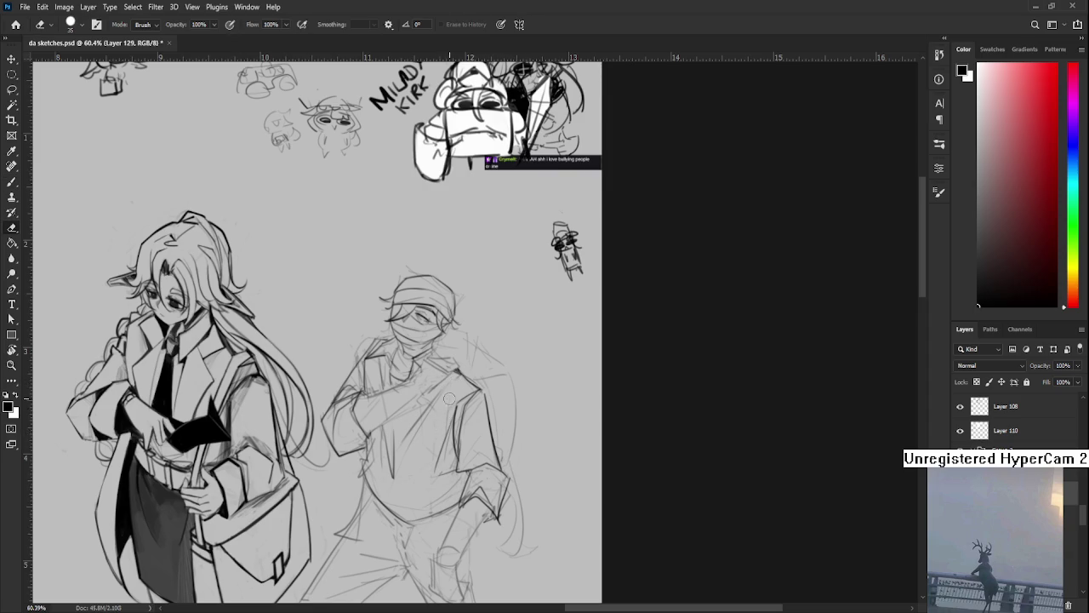
pyautogui.press('b')
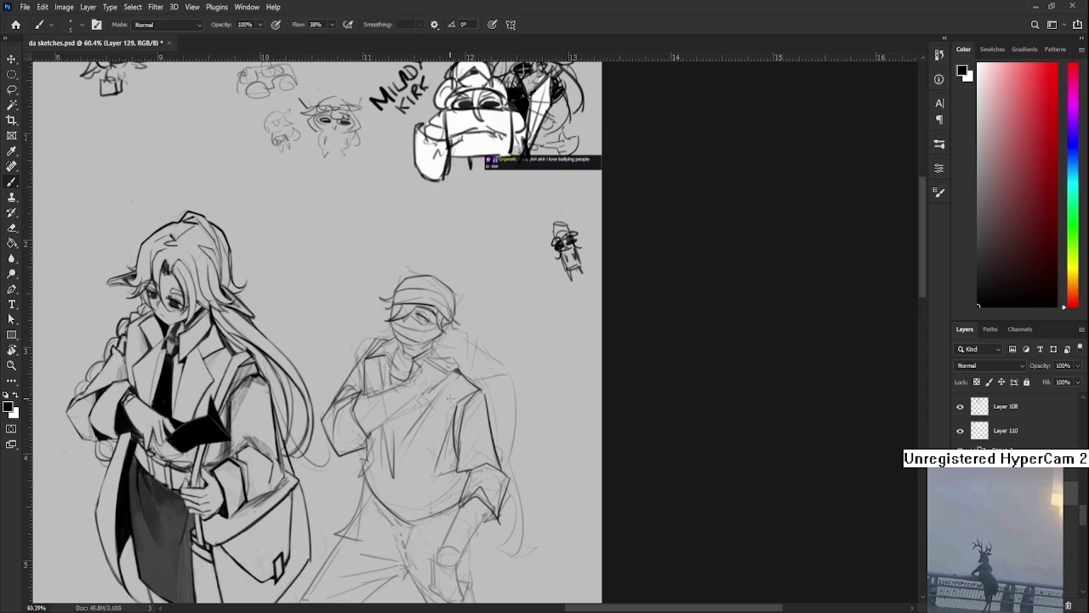
# Draw a darker line down the torso's side, then reframe on both figures' heads
pyautogui.moveTo(448, 434); pyautogui.dragTo(458, 389)
pyautogui.moveTo(384, 357); pyautogui.dragTo(421, 343)
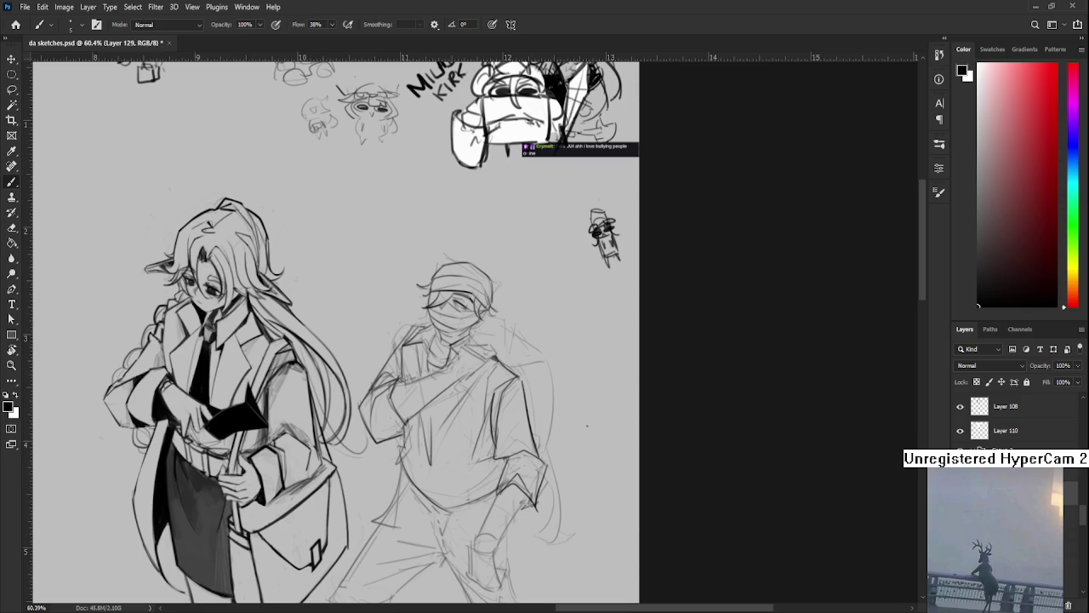
pyautogui.scroll(1, 521, 335)
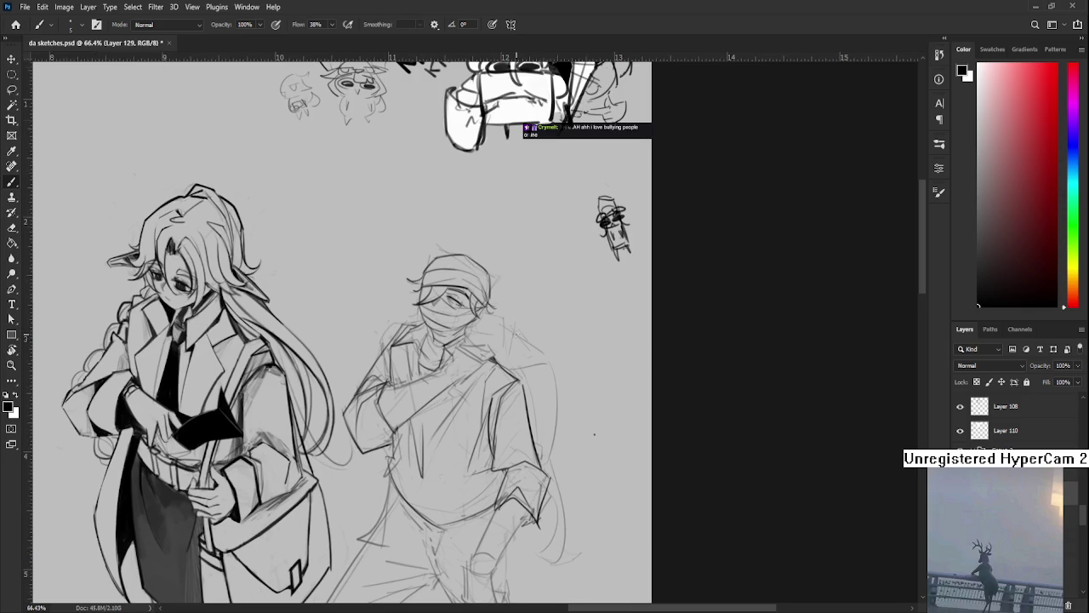
pyautogui.moveTo(475, 342); pyautogui.dragTo(470, 368)
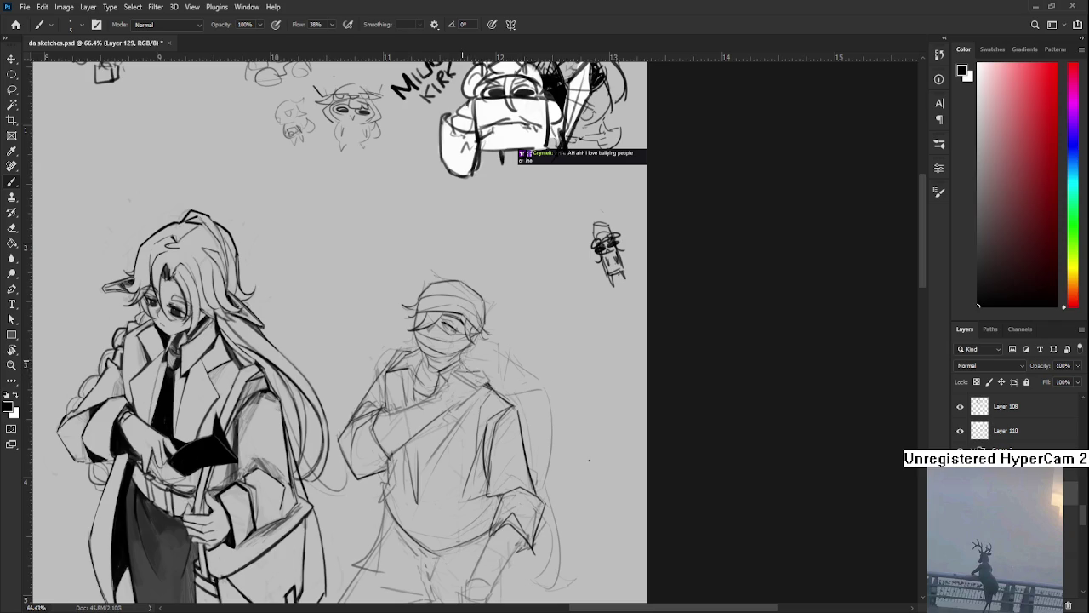
pyautogui.moveTo(395, 371); pyautogui.dragTo(410, 372)
pyautogui.press('e')
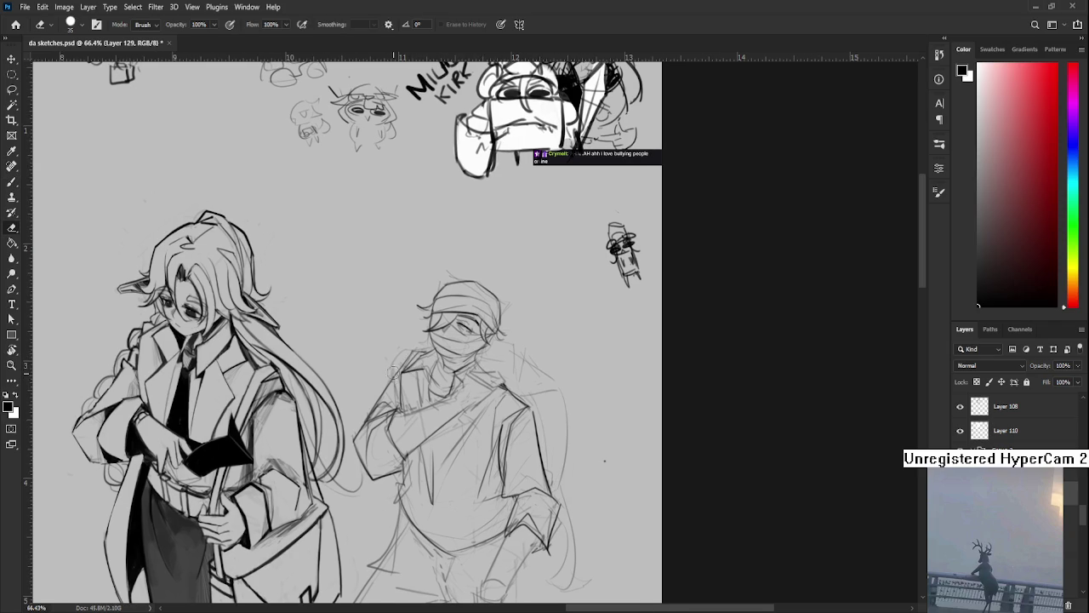
pyautogui.press('b')
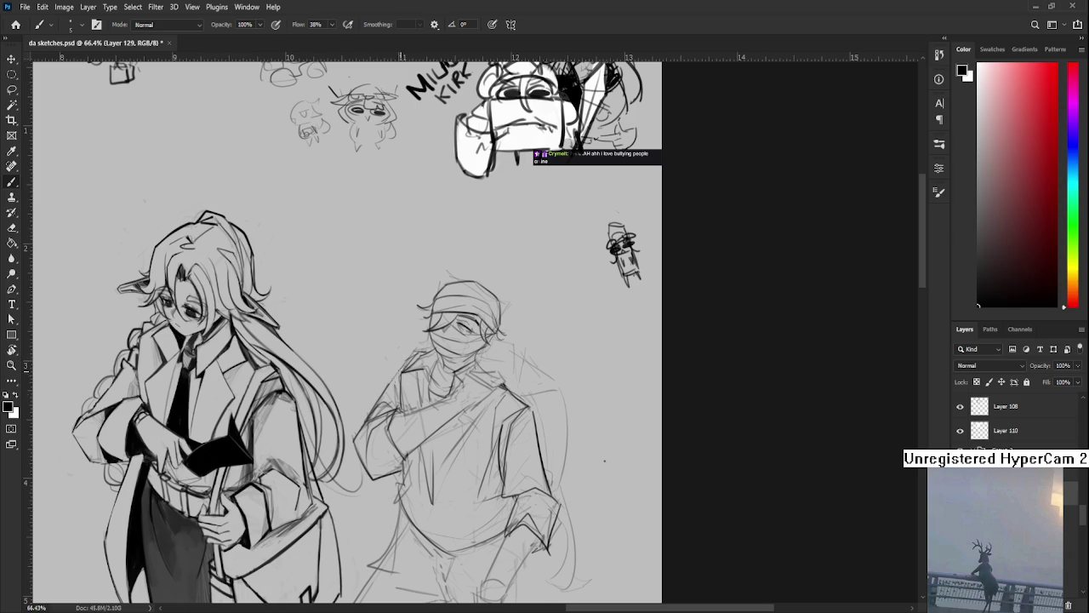
pyautogui.scroll(-1, 418, 401)
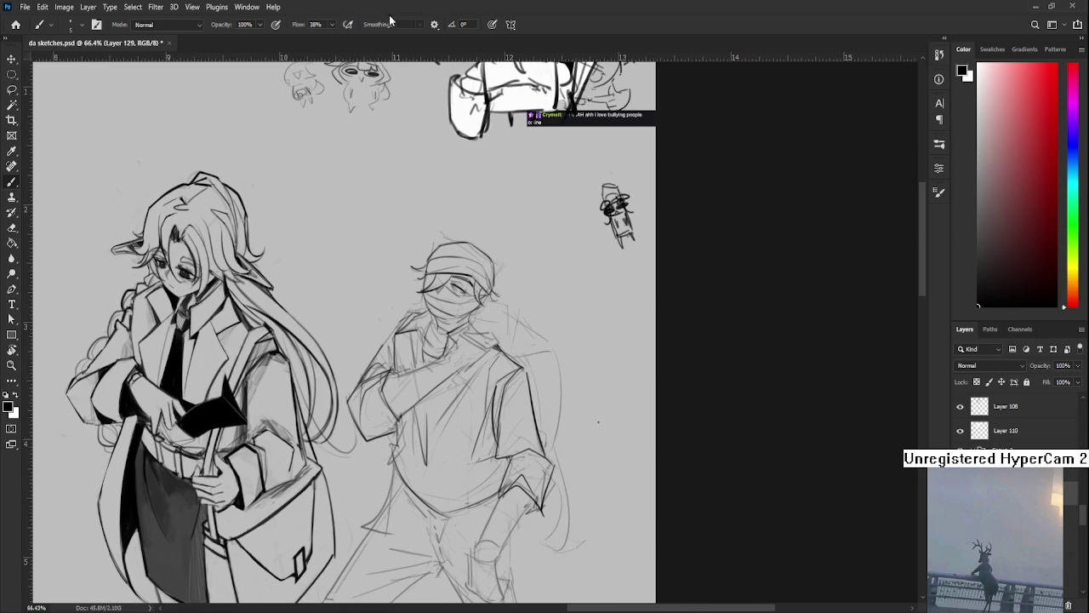
pyautogui.scroll(-1, 395, 74)
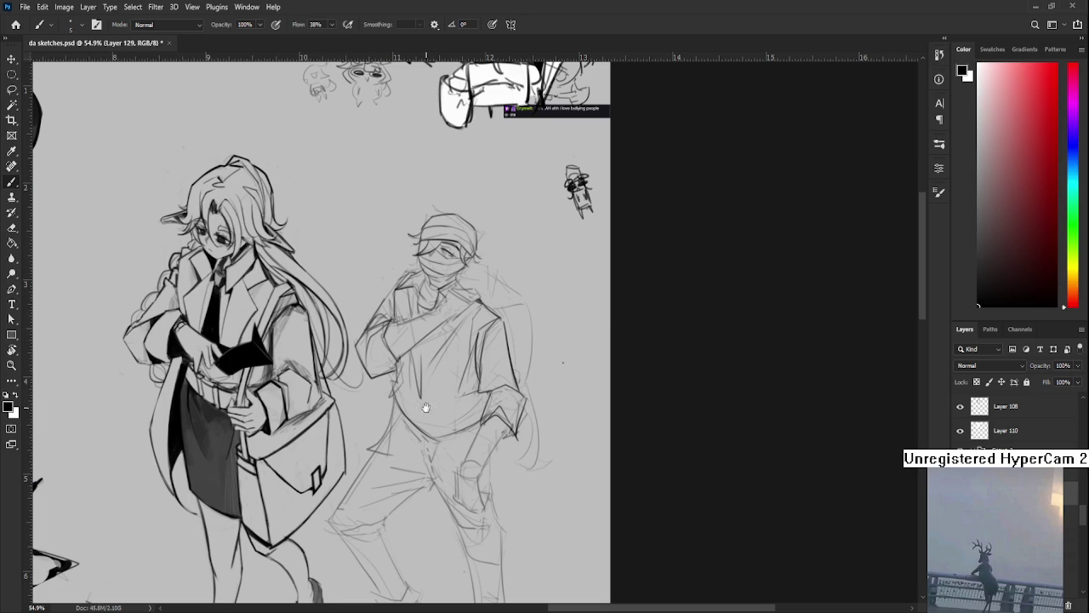
pyautogui.moveTo(422, 386); pyautogui.dragTo(440, 396)
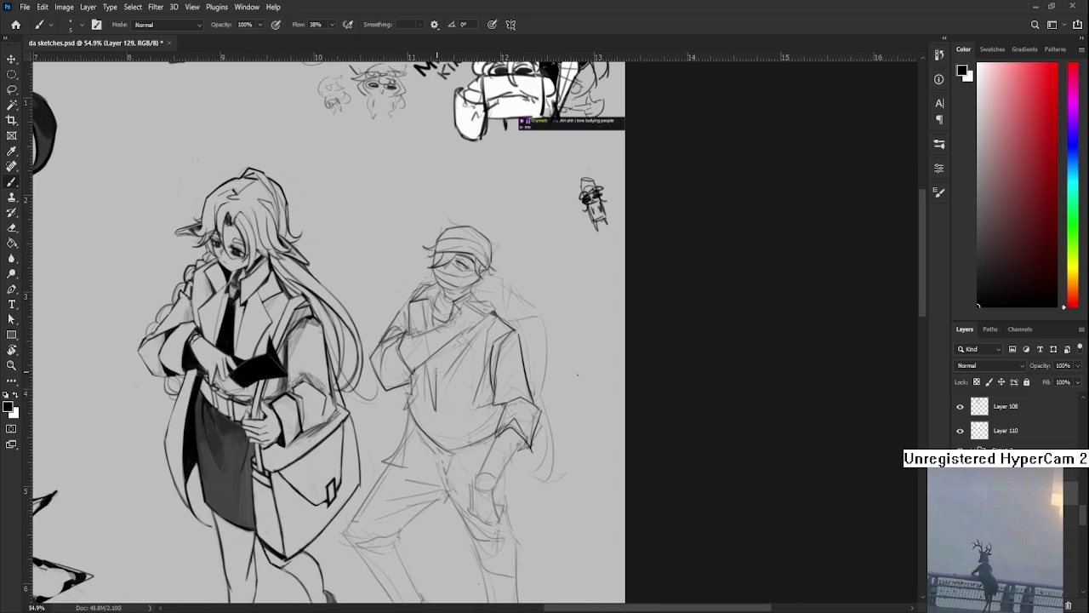
pyautogui.moveTo(422, 435); pyautogui.dragTo(432, 400)
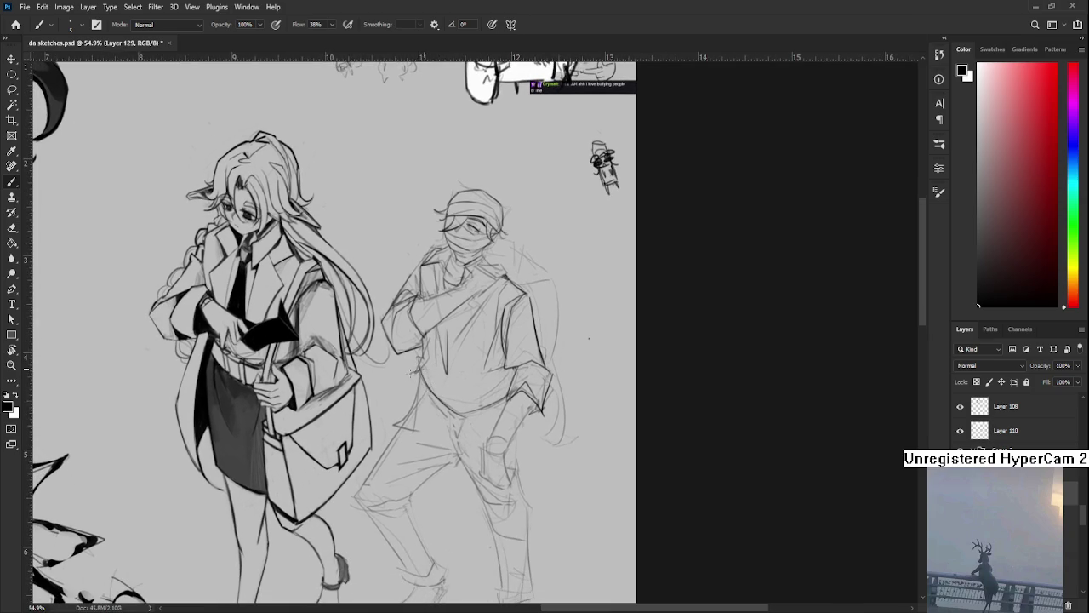
pyautogui.moveTo(438, 398); pyautogui.dragTo(428, 381)
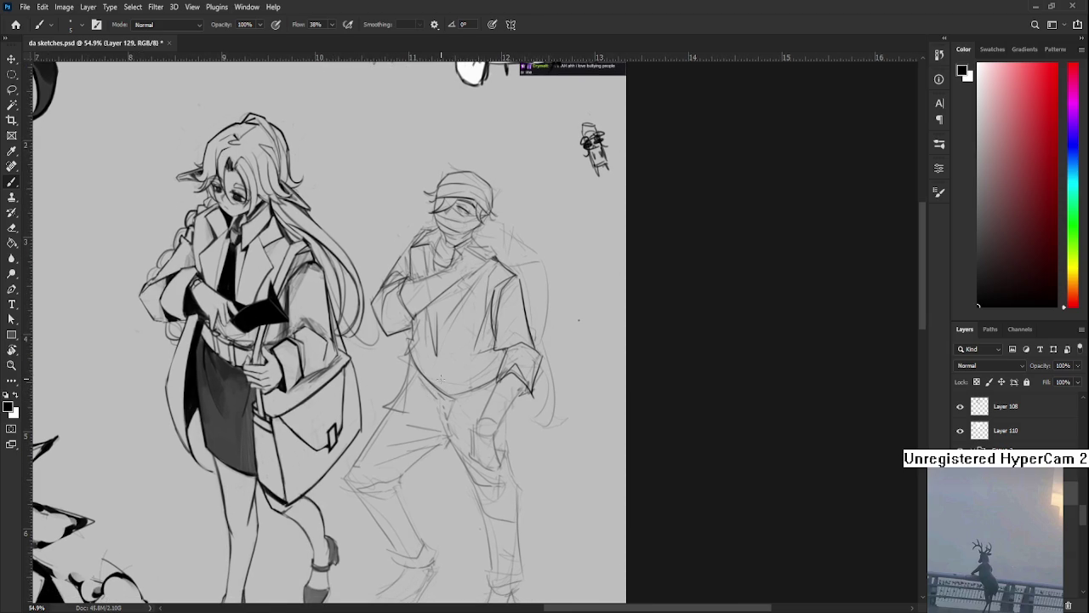
# Zoom out to 41.3% and sketch a leg line and a thigh line on the masked man
pyautogui.scroll(-1, 443, 383)
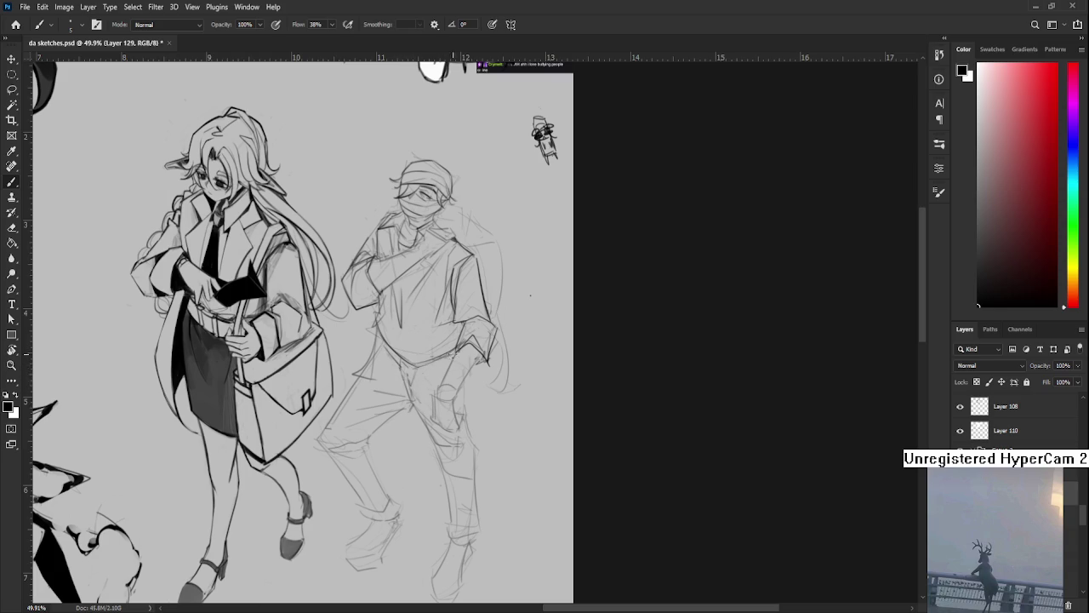
pyautogui.scroll(-2, 440, 349)
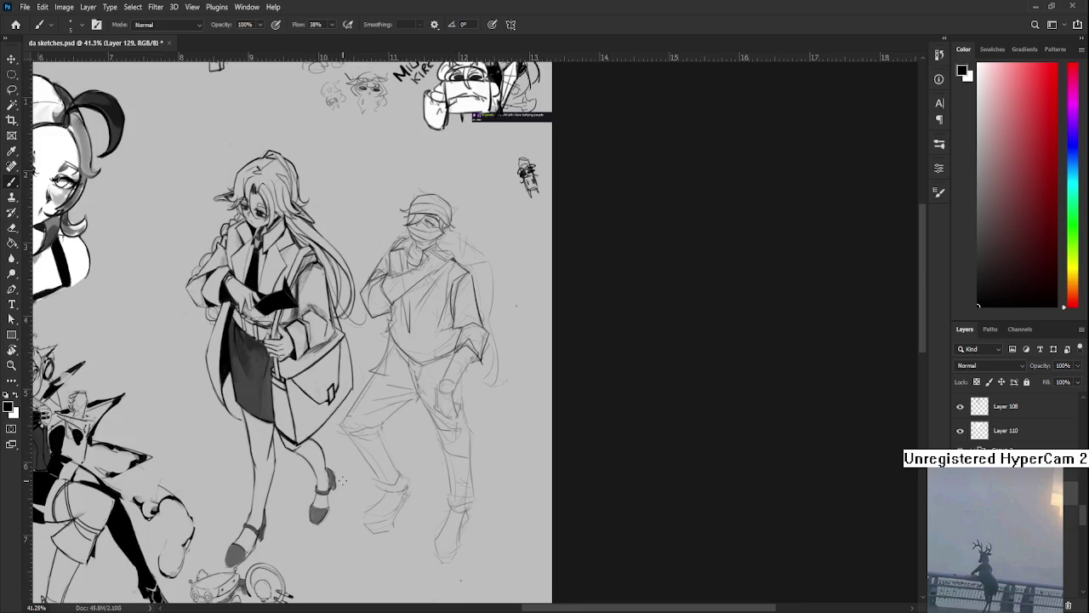
pyautogui.moveTo(457, 360); pyautogui.dragTo(504, 357)
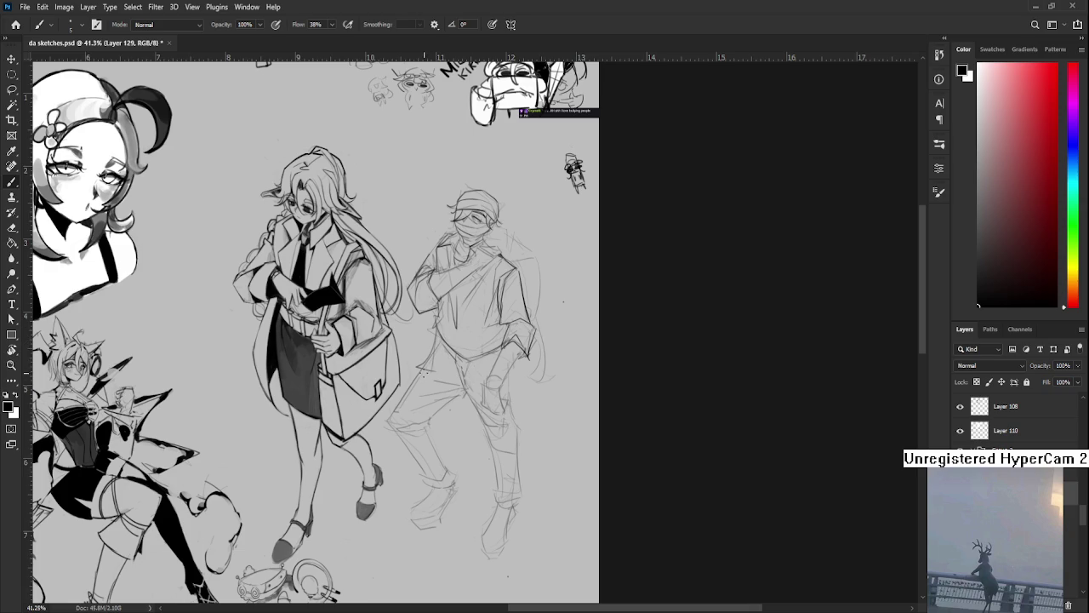
pyautogui.moveTo(421, 369); pyautogui.dragTo(392, 417)
pyautogui.moveTo(407, 410); pyautogui.dragTo(462, 391)
pyautogui.moveTo(476, 405); pyautogui.dragTo(439, 392)
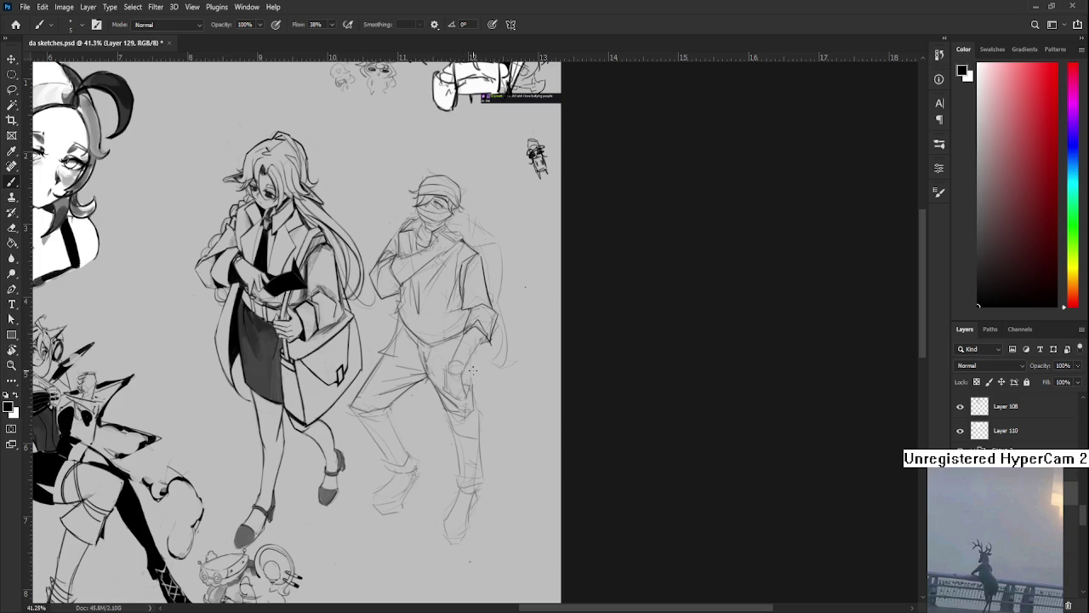
# Add a line along the masked man's lower leg and sketch his other leg
pyautogui.scroll(-2, 473, 400)
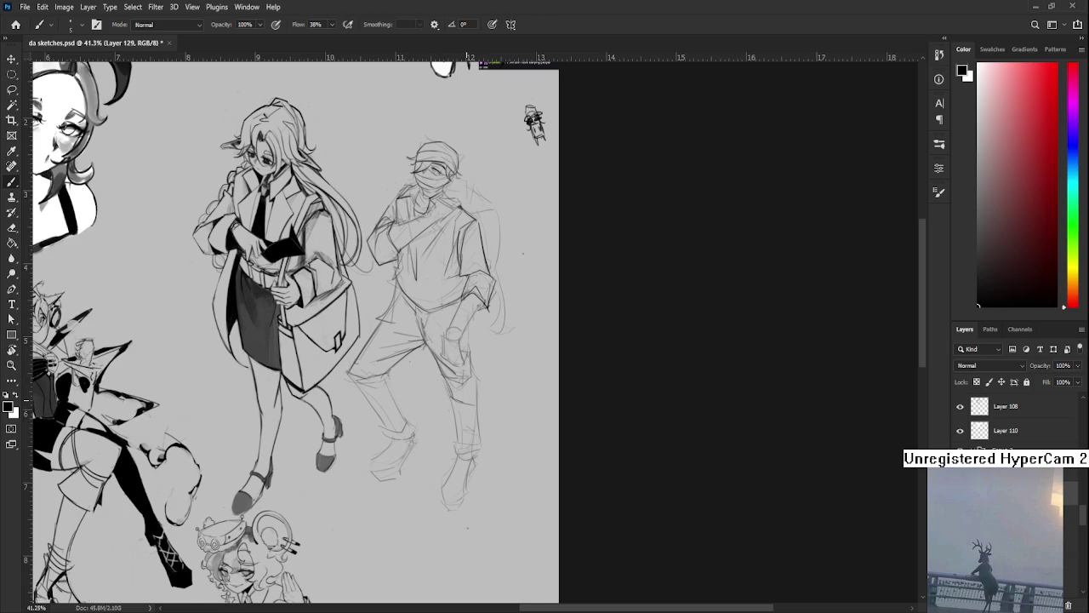
pyautogui.moveTo(466, 412)
pyautogui.mouseDown()
pyautogui.moveTo(459, 439)
pyautogui.moveTo(478, 438)
pyautogui.mouseUp()
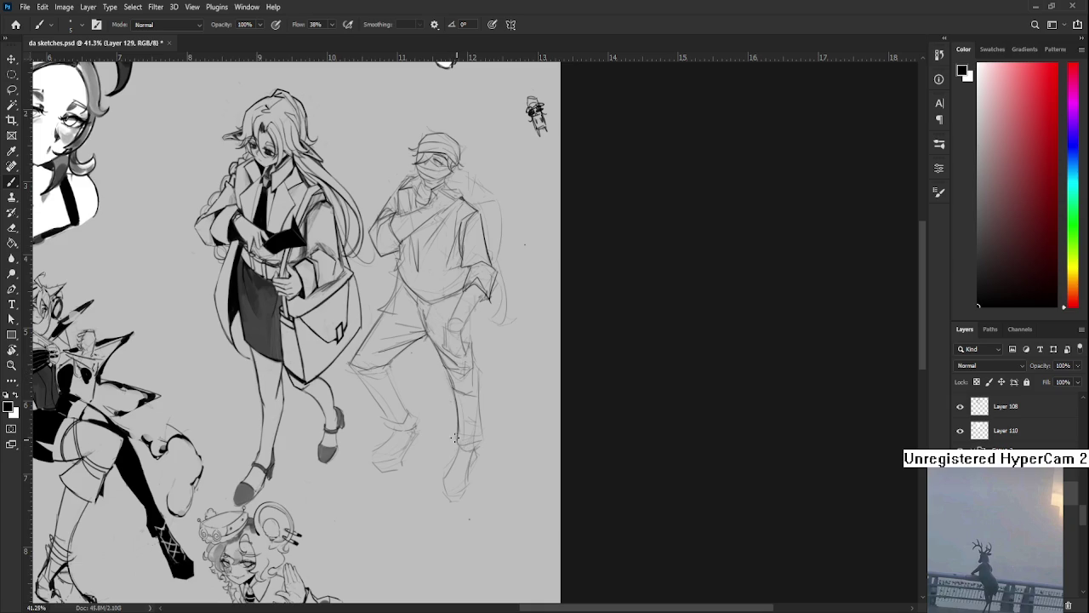
pyautogui.moveTo(478, 376); pyautogui.dragTo(477, 440)
pyautogui.scroll(2, 481, 386)
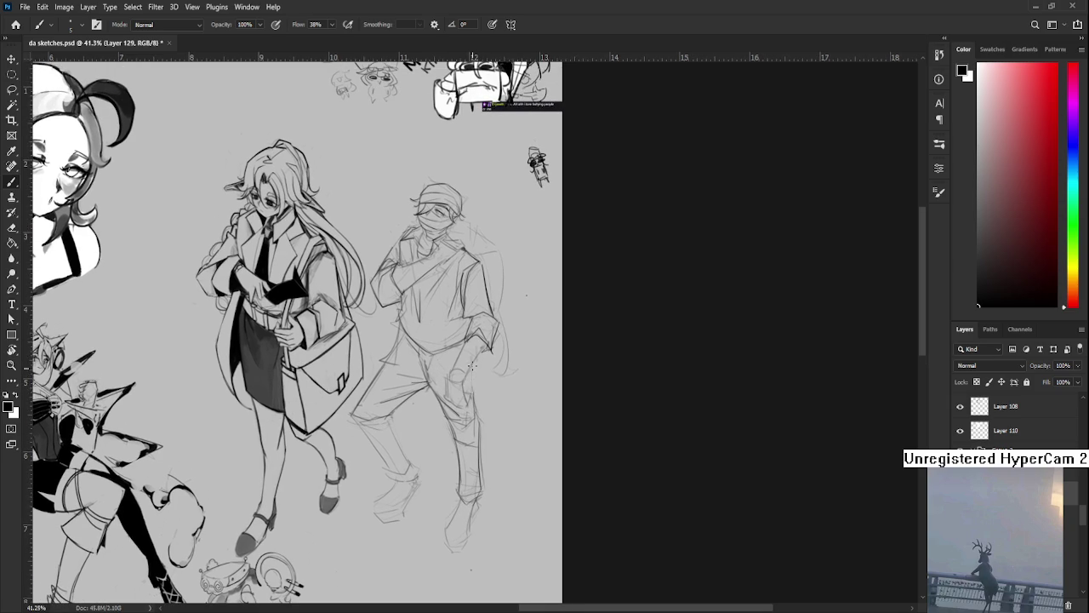
pyautogui.moveTo(371, 403); pyautogui.dragTo(412, 371)
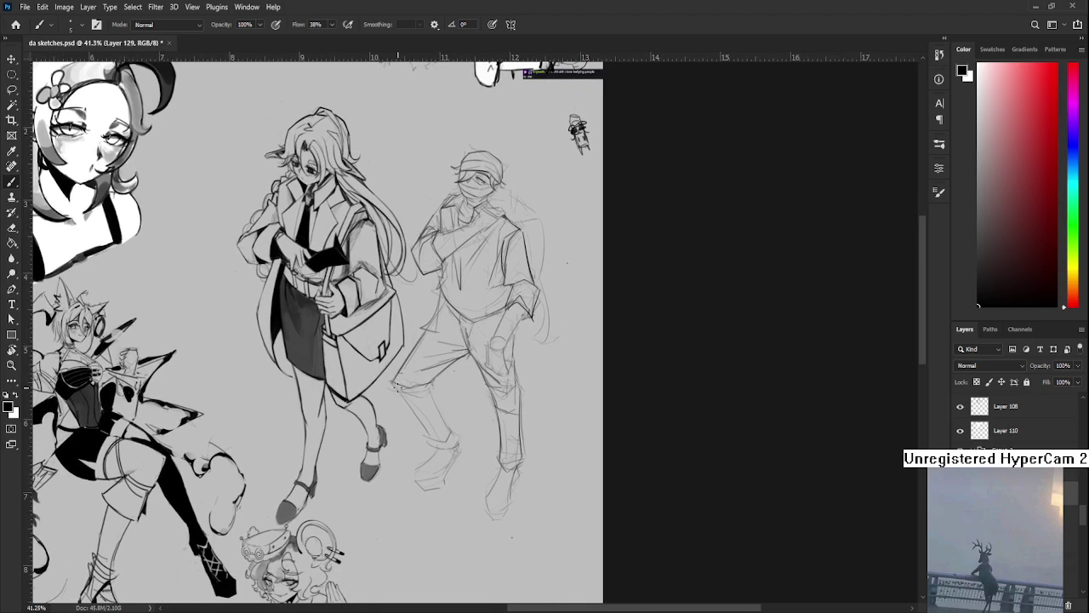
pyautogui.moveTo(393, 383); pyautogui.dragTo(420, 422)
# Darken the foot outline and add the strap and front details of the shoe
pyautogui.moveTo(453, 432); pyautogui.dragTo(443, 373)
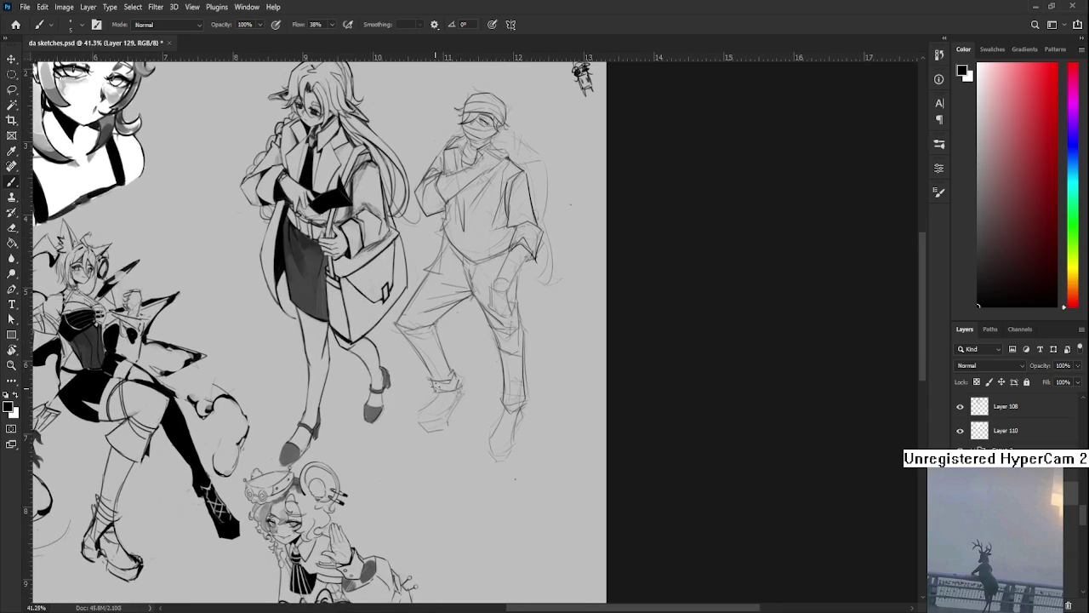
pyautogui.moveTo(420, 412)
pyautogui.mouseDown()
pyautogui.moveTo(433, 425)
pyautogui.moveTo(441, 417)
pyautogui.mouseUp()
pyautogui.moveTo(427, 398); pyautogui.dragTo(448, 412)
pyautogui.moveTo(435, 396); pyautogui.dragTo(426, 416)
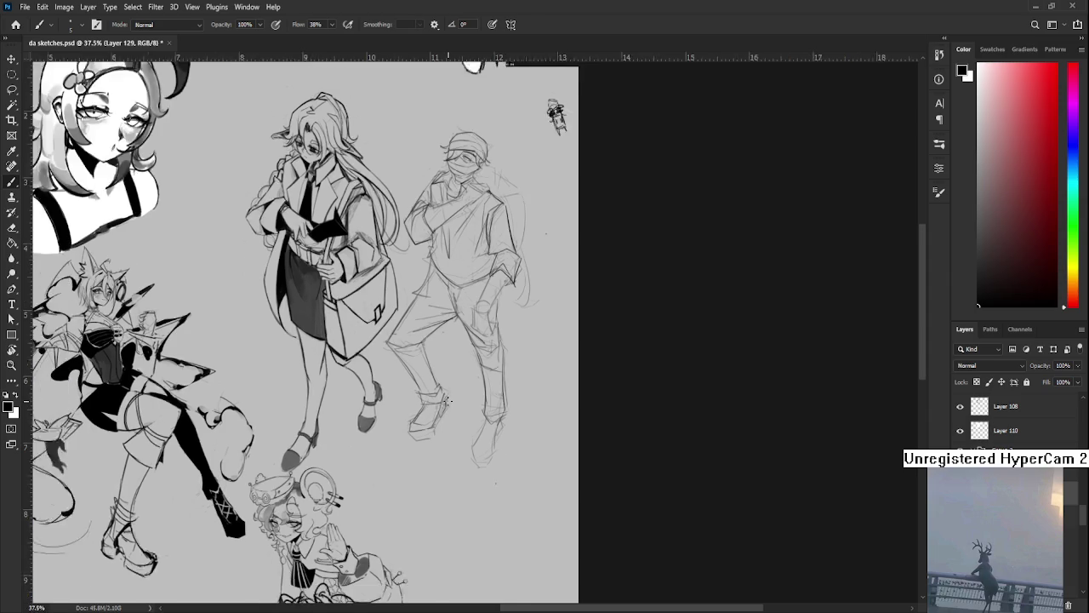
# Reframe the sketch, then reopen Raid.psd from the Home screen's recent files
pyautogui.scroll(3, 449, 387)
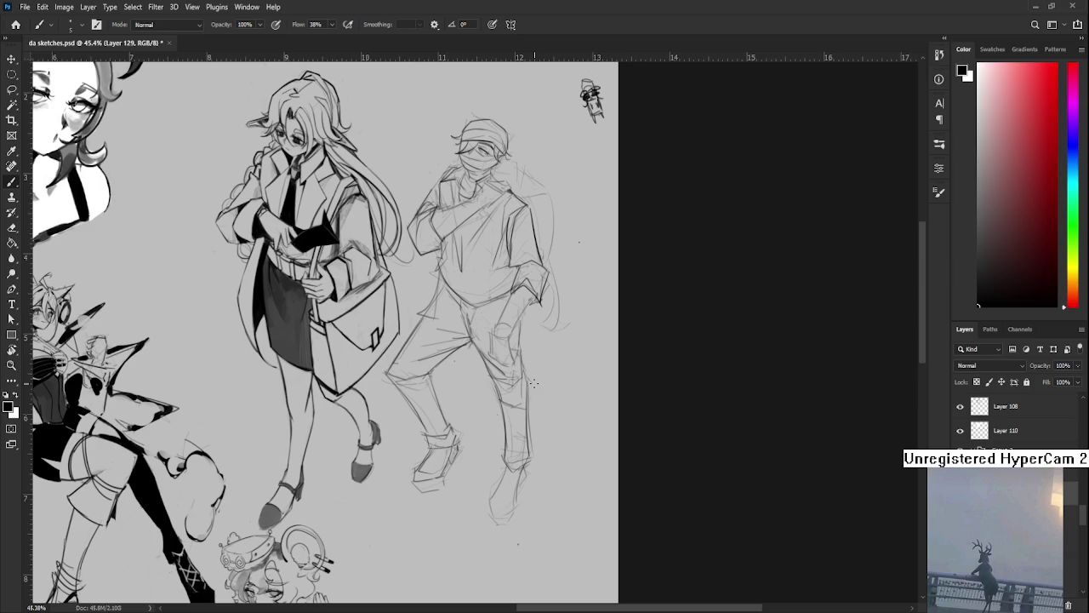
pyautogui.moveTo(417, 341); pyautogui.dragTo(410, 365)
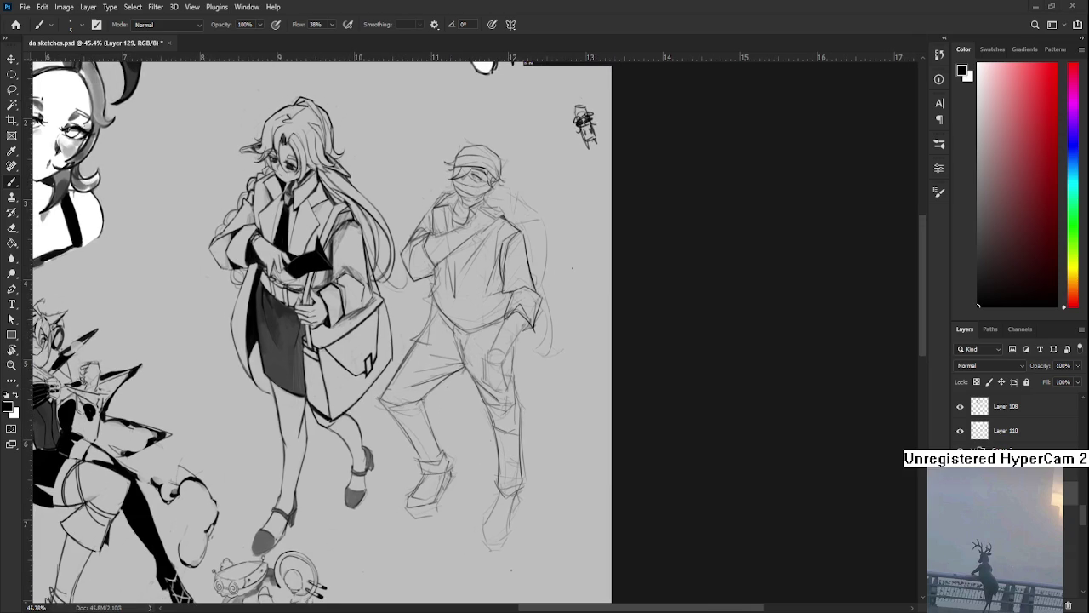
pyautogui.click(16, 23)
pyautogui.click(354, 175)
# Below the purple-lined cat, draw a small cat's curled outline, redoing a bad stroke
pyautogui.scroll(3, 408, 212)
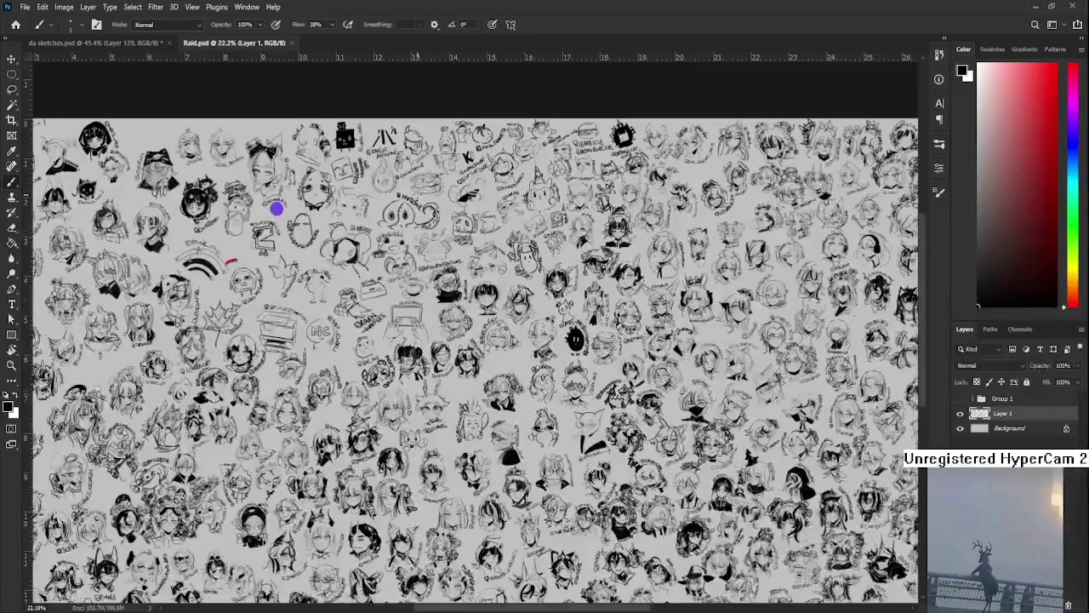
pyautogui.scroll(3, 417, 255)
pyautogui.scroll(3, 425, 298)
pyautogui.moveTo(430, 320); pyautogui.dragTo(334, 345)
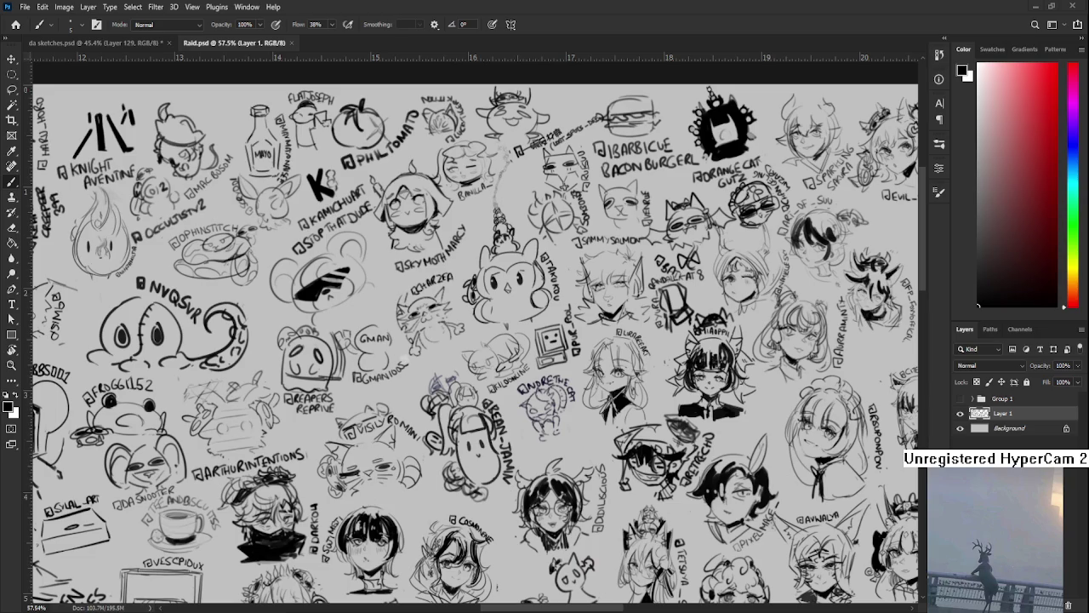
pyautogui.moveTo(797, 250)
pyautogui.mouseDown()
pyautogui.moveTo(448, 331)
pyautogui.moveTo(340, 408)
pyautogui.mouseUp()
pyautogui.scroll(2, 339, 408)
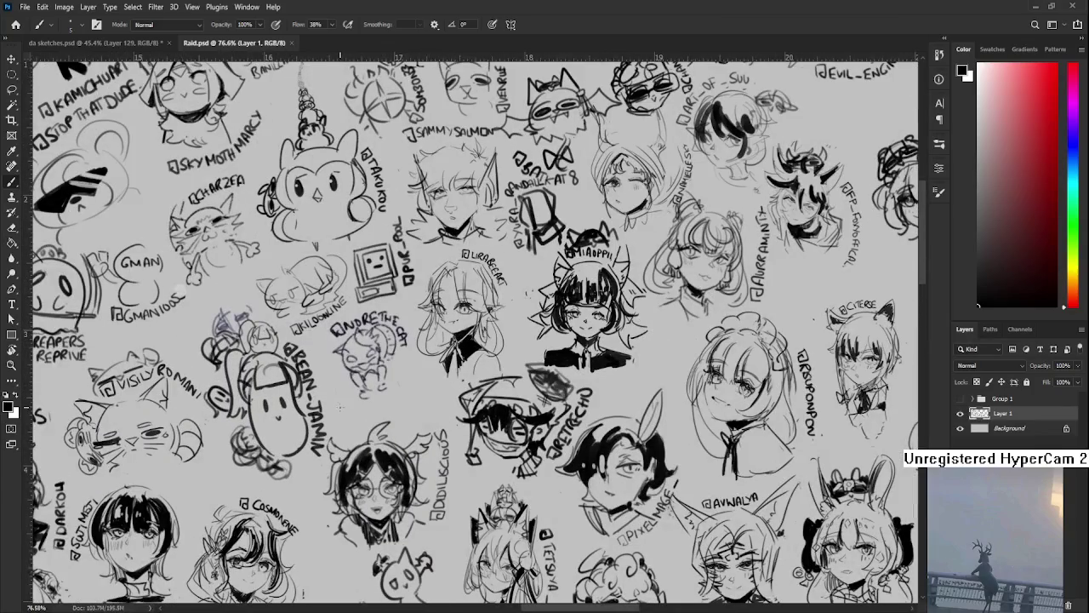
pyautogui.scroll(-1, 430, 409)
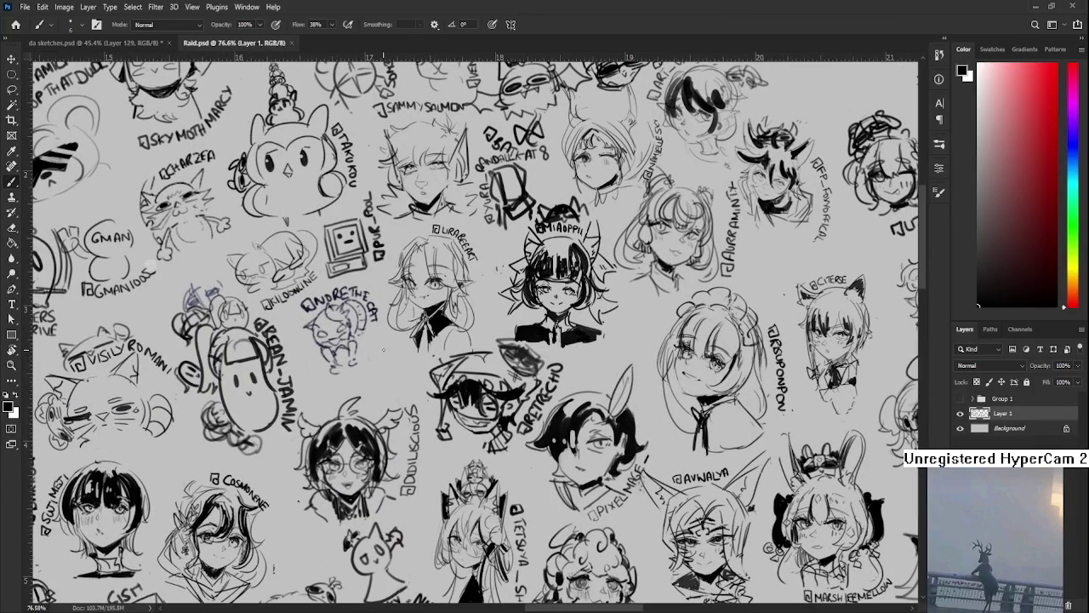
pyautogui.moveTo(385, 352)
pyautogui.mouseDown()
pyautogui.moveTo(383, 381)
pyautogui.moveTo(371, 338)
pyautogui.moveTo(360, 352)
pyautogui.moveTo(369, 380)
pyautogui.moveTo(388, 374)
pyautogui.moveTo(371, 376)
pyautogui.moveTo(388, 360)
pyautogui.moveTo(367, 366)
pyautogui.mouseUp()
pyautogui.hotkey('ctrl', 'z')
pyautogui.hotkey('ctrl', 'z')
pyautogui.hotkey('ctrl', 'z')
pyautogui.hotkey('ctrl', 'z')
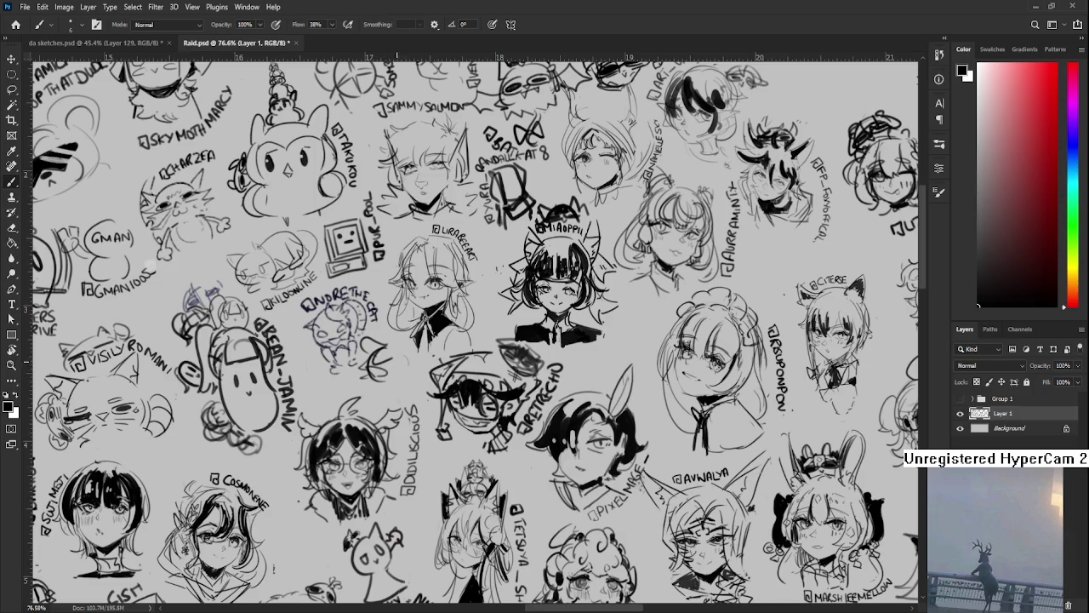
pyautogui.moveTo(381, 376); pyautogui.dragTo(374, 367)
# Add the cat's ears and face lines, then paste the goblin character sheet onto the wall
pyautogui.moveTo(394, 343)
pyautogui.mouseDown()
pyautogui.moveTo(407, 332)
pyautogui.moveTo(385, 349)
pyautogui.moveTo(393, 326)
pyautogui.mouseUp()
pyautogui.scroll(-1, 403, 358)
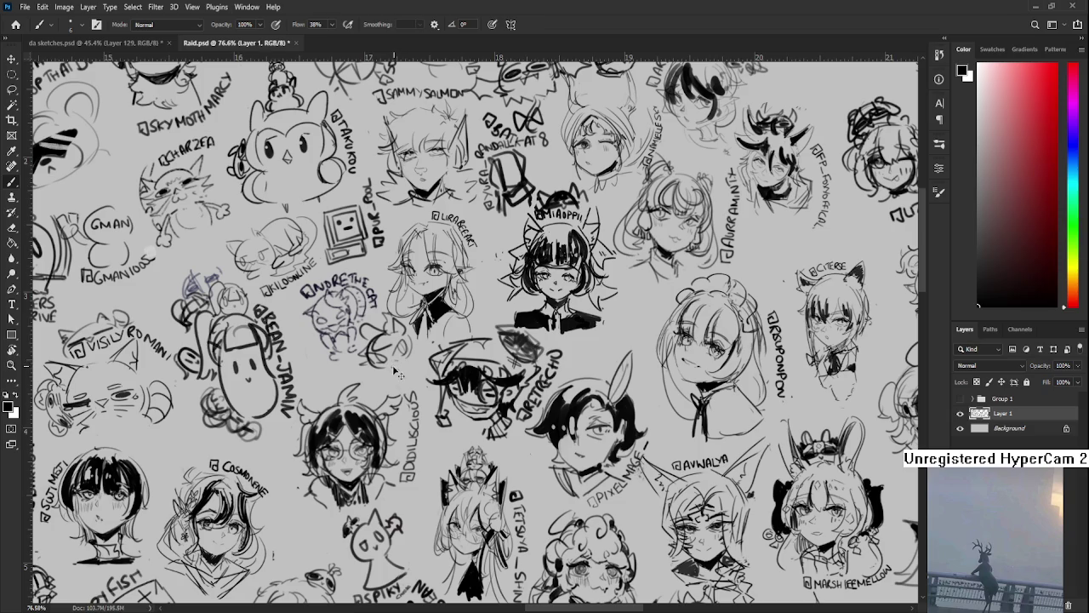
pyautogui.moveTo(376, 359); pyautogui.dragTo(414, 361)
pyautogui.scroll(3, 337, 372)
pyautogui.moveTo(405, 363); pyautogui.dragTo(456, 349)
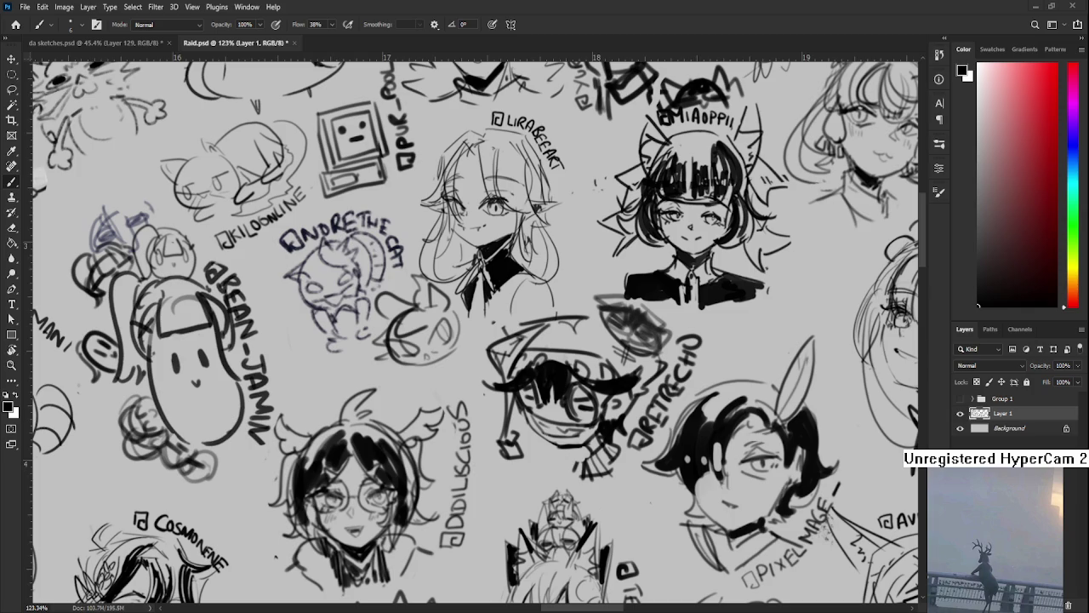
pyautogui.hotkey('ctrl', 'v')
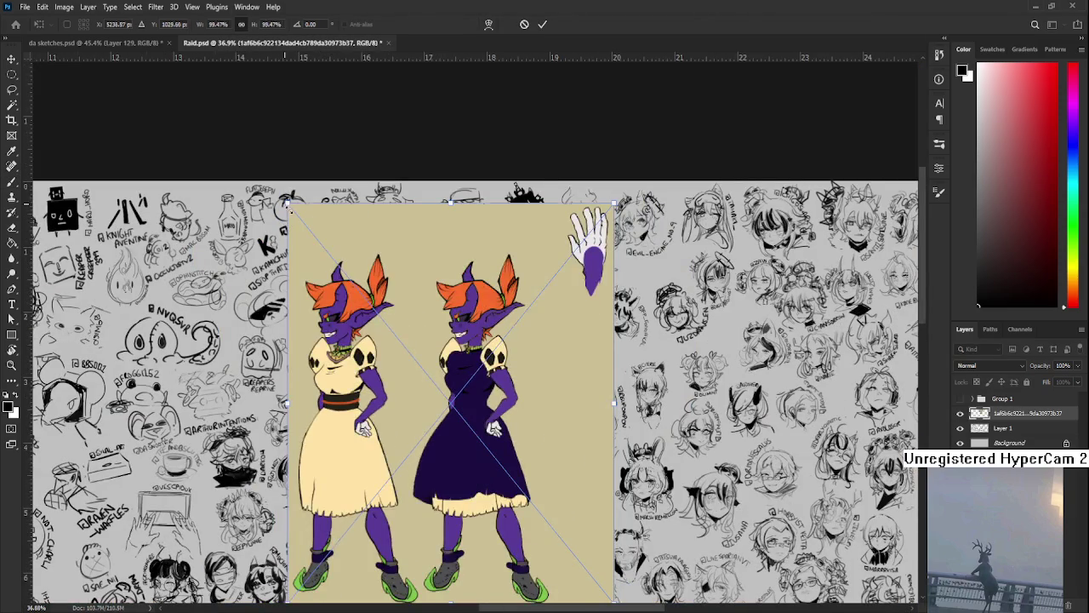
# Shrink the pasted goblin sheet to about half size and move it up and left
pyautogui.moveTo(289, 204); pyautogui.dragTo(444, 390)
pyautogui.moveTo(530, 498); pyautogui.dragTo(289, 386)
pyautogui.press('Return')
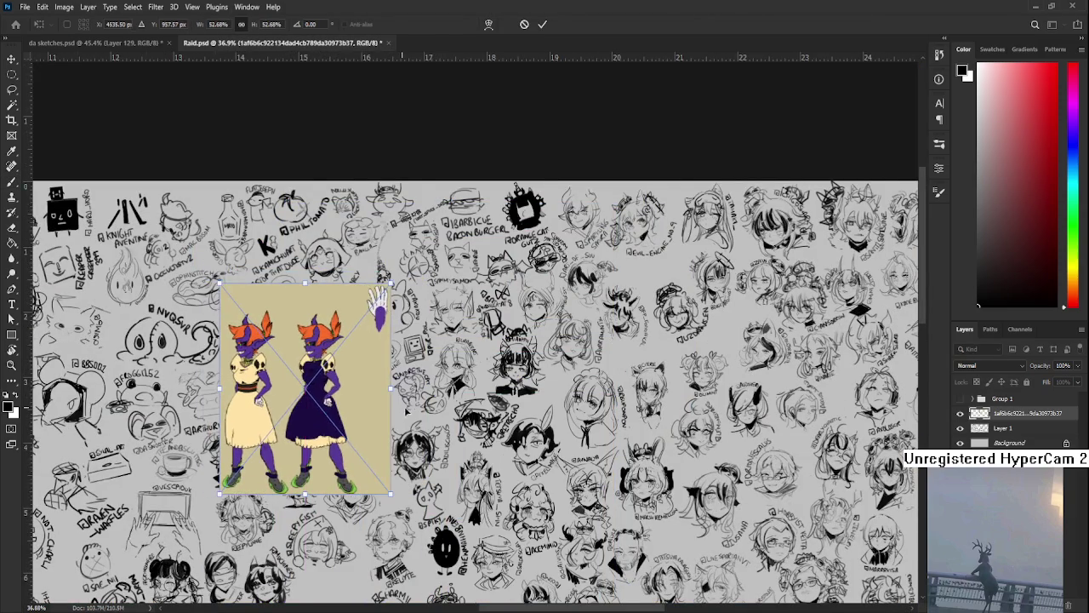
pyautogui.press('b')
# On Layer 1, lasso the new cat sketch and shrink and tilt it with Free Transform
pyautogui.keyDown('alt'); pyautogui.scroll(5, 656, 458); pyautogui.keyUp('alt')
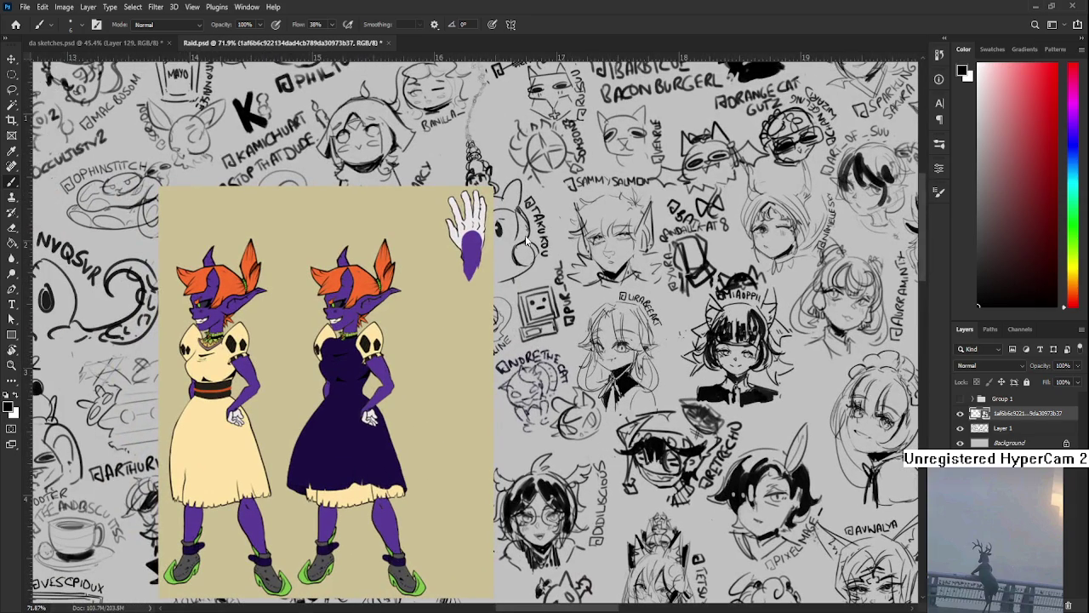
pyautogui.keyDown('alt'); pyautogui.scroll(3, 566, 451); pyautogui.keyUp('alt')
pyautogui.click(970, 428)
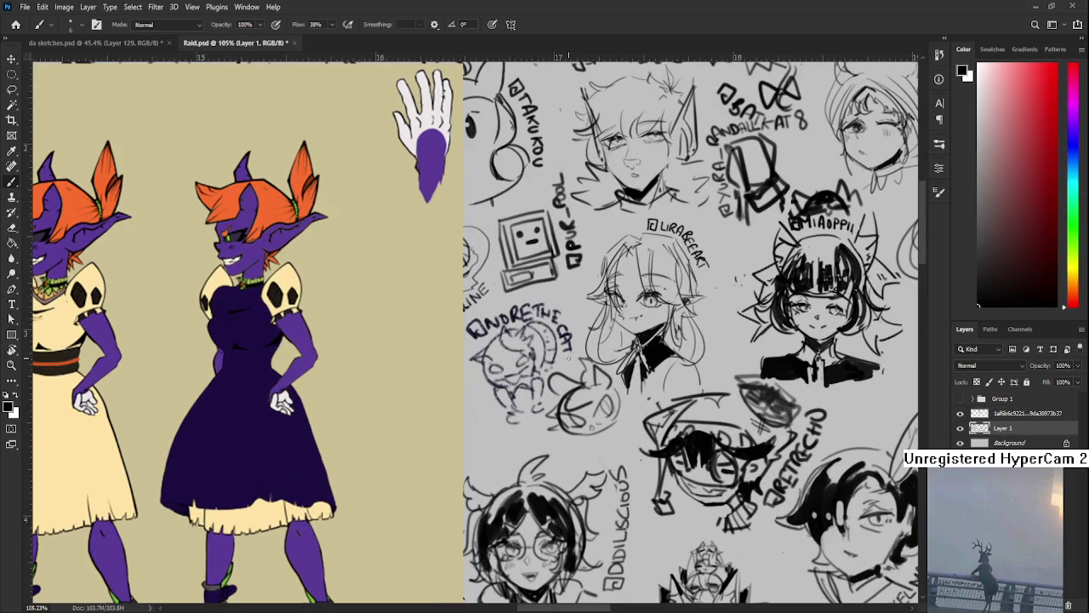
pyautogui.press('l')
pyautogui.moveTo(548, 395)
pyautogui.mouseDown()
pyautogui.moveTo(597, 368)
pyautogui.moveTo(622, 396)
pyautogui.moveTo(608, 412)
pyautogui.mouseUp()
pyautogui.hotkey('ctrl', 't')
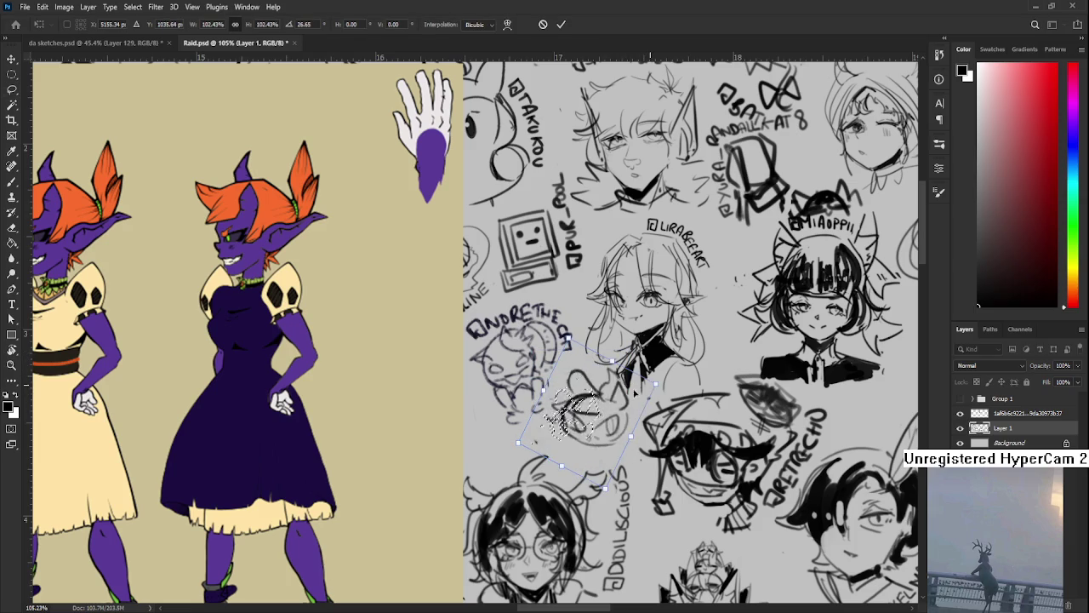
pyautogui.press('Return')
# Touch up the cat's left side with small brush strokes, undoing a stray head stroke
pyautogui.press('b')
pyautogui.moveTo(608, 412)
pyautogui.mouseDown()
pyautogui.moveTo(619, 368)
pyautogui.moveTo(623, 410)
pyautogui.mouseUp()
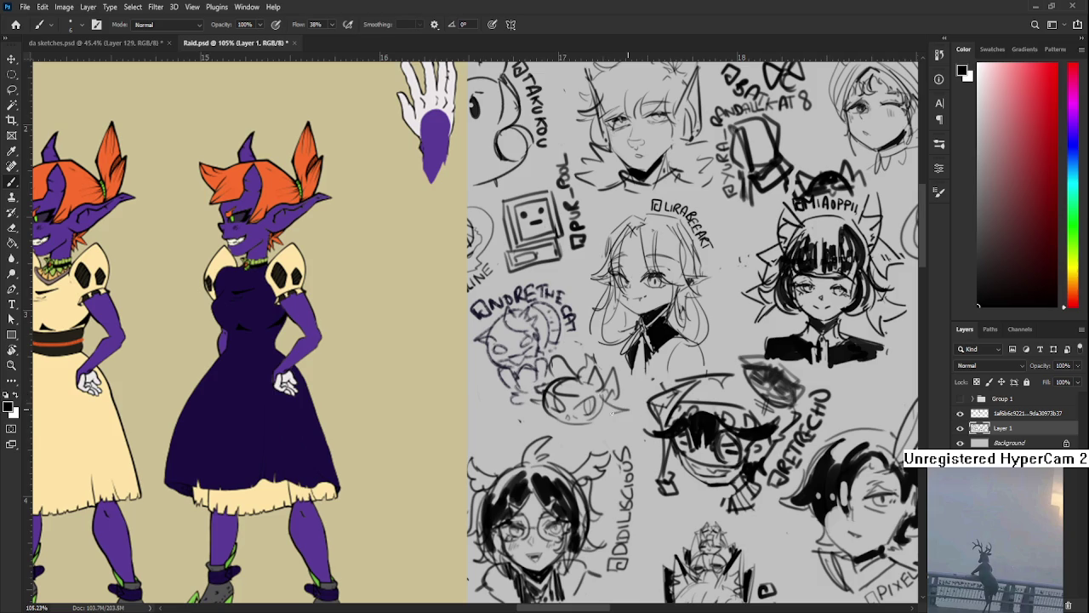
pyautogui.moveTo(529, 397)
pyautogui.mouseDown()
pyautogui.moveTo(546, 405)
pyautogui.moveTo(539, 428)
pyautogui.mouseUp()
pyautogui.hotkey('ctrl', 'z')
pyautogui.press('e')
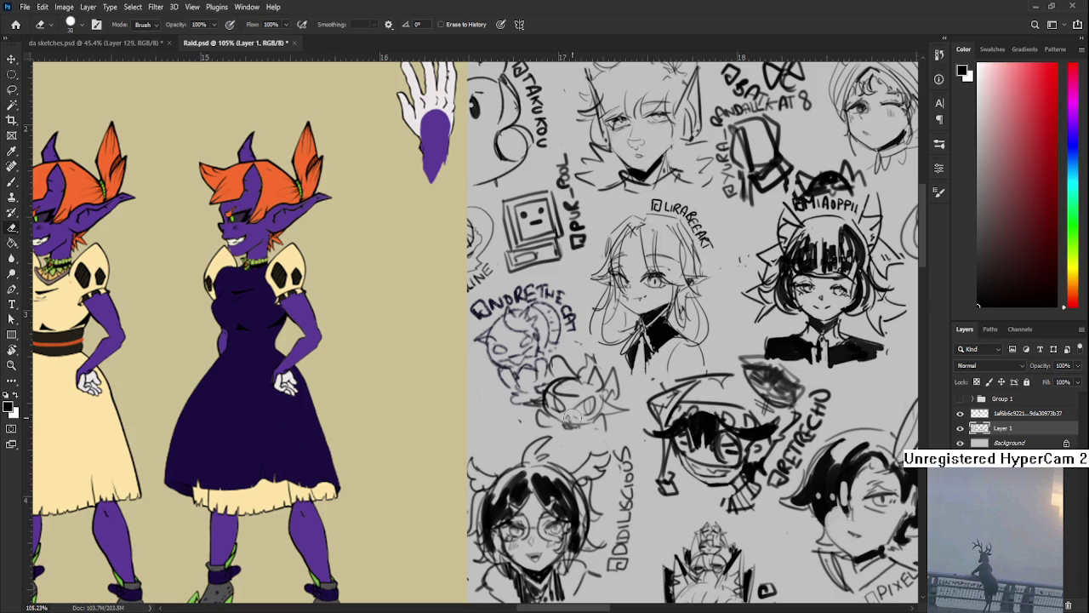
pyautogui.press('b')
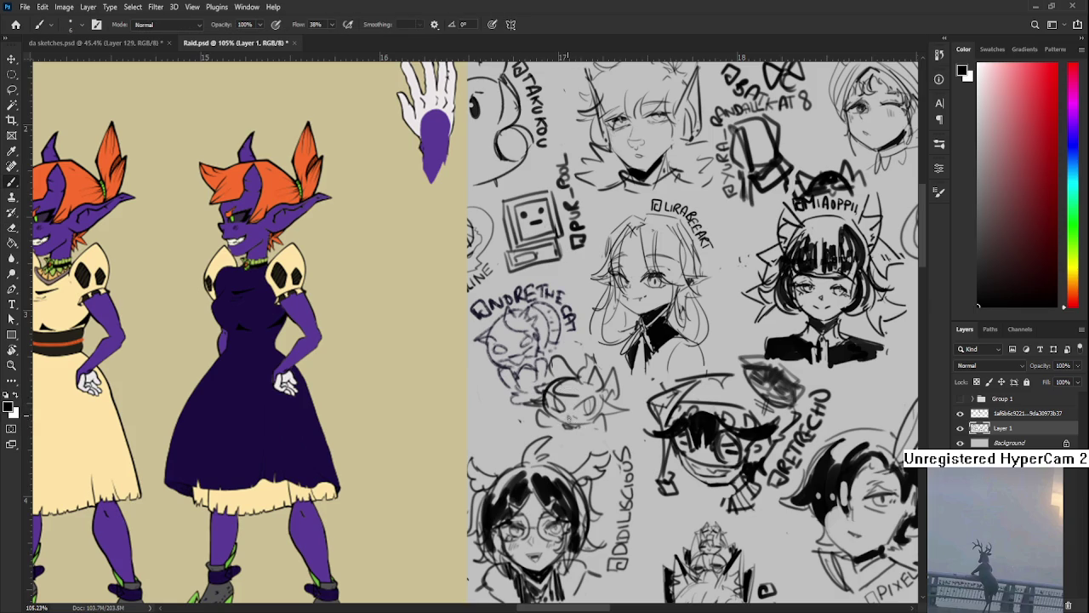
# Re-centre the view on the goblin sheet and select its reference layer
pyautogui.moveTo(593, 406)
pyautogui.mouseDown()
pyautogui.moveTo(586, 428)
pyautogui.moveTo(548, 422)
pyautogui.mouseUp()
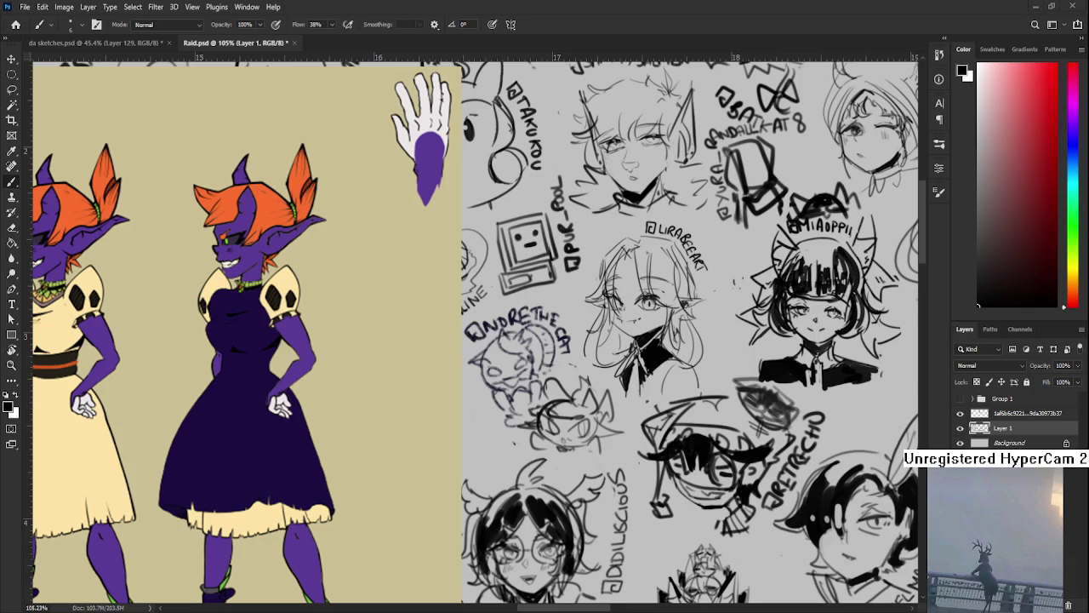
pyautogui.scroll(-3, 511, 357)
pyautogui.scroll(-2, 510, 358)
pyautogui.scroll(1, 510, 358)
pyautogui.scroll(2, 511, 357)
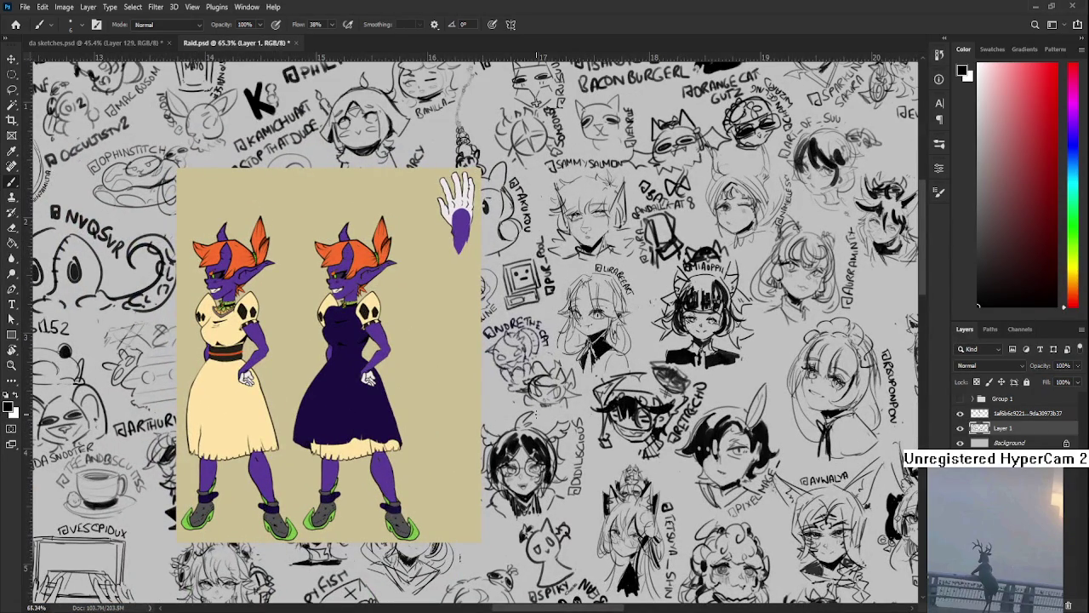
pyautogui.scroll(2, 538, 387)
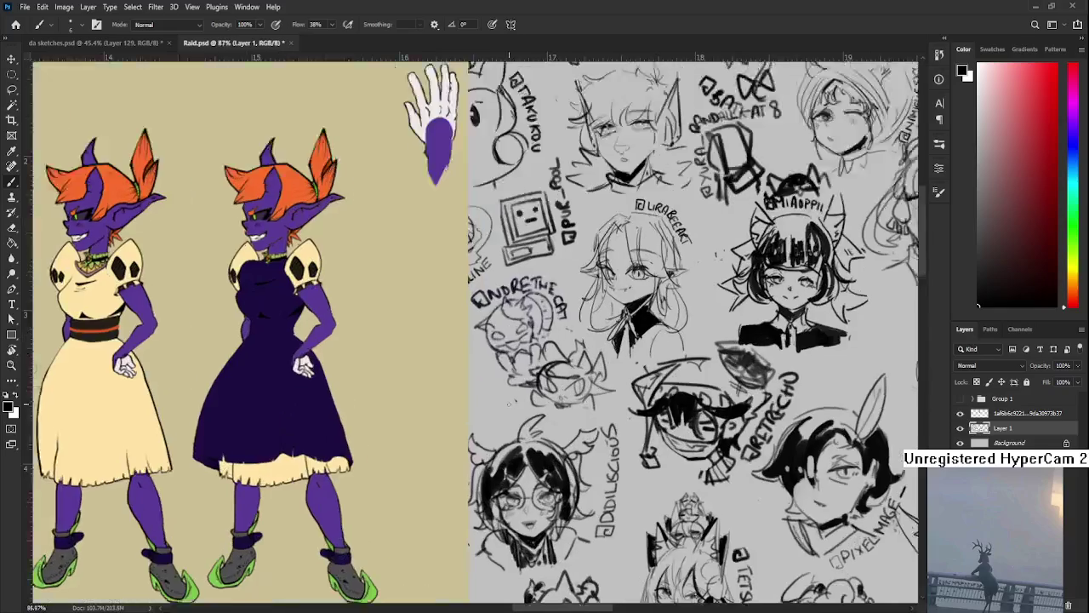
pyautogui.scroll(1, 523, 391)
pyautogui.scroll(1, 510, 393)
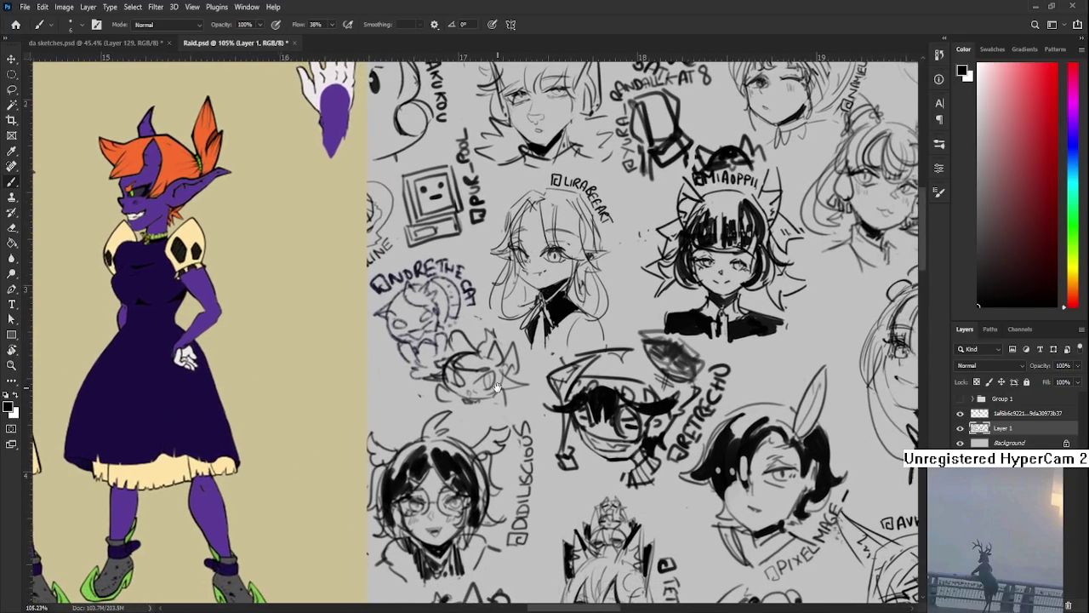
pyautogui.moveTo(500, 404)
pyautogui.mouseDown()
pyautogui.moveTo(473, 395)
pyautogui.moveTo(594, 364)
pyautogui.mouseUp()
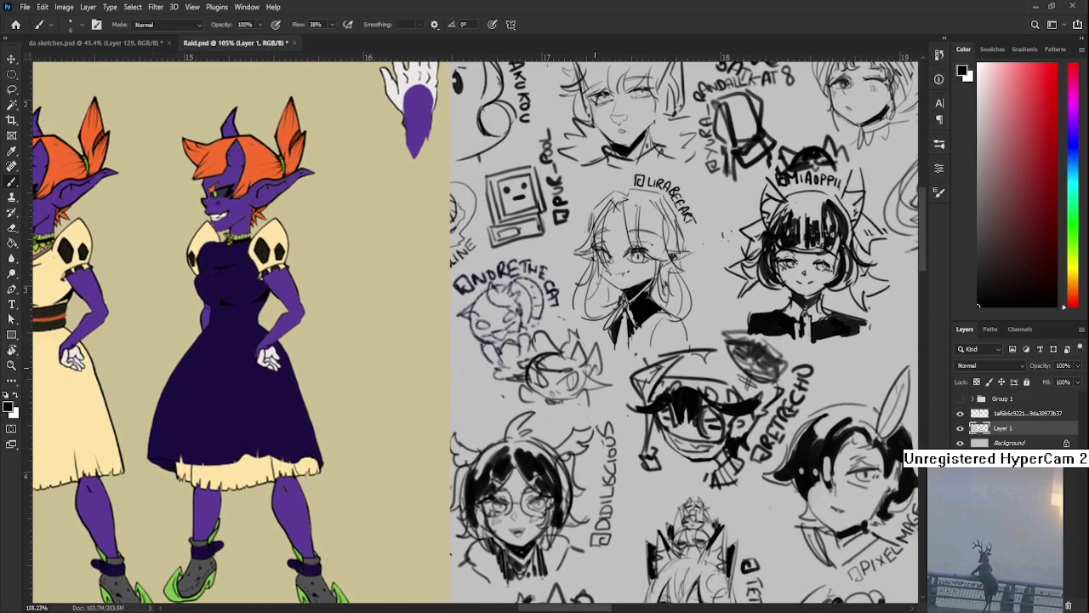
pyautogui.scroll(-4, 554, 328)
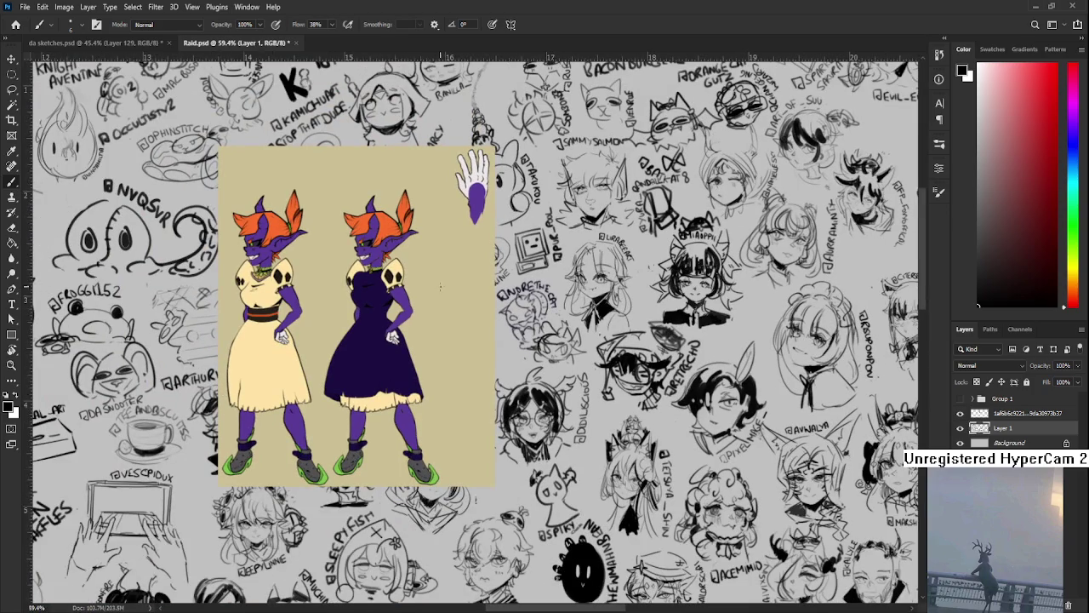
pyautogui.moveTo(425, 317); pyautogui.dragTo(478, 353)
pyautogui.scroll(1, 481, 353)
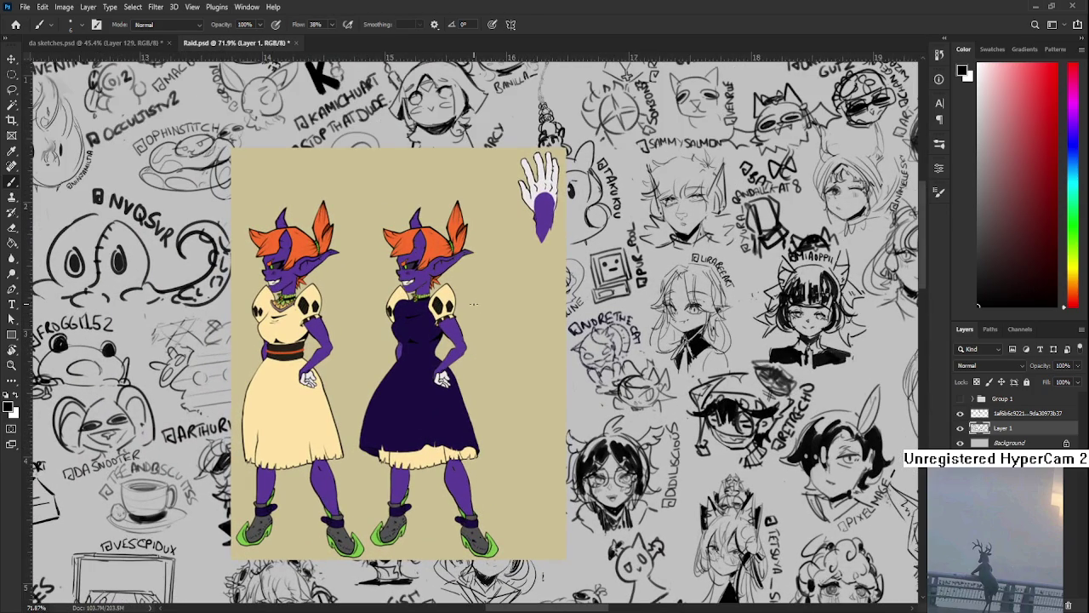
pyautogui.scroll(-1, 489, 319)
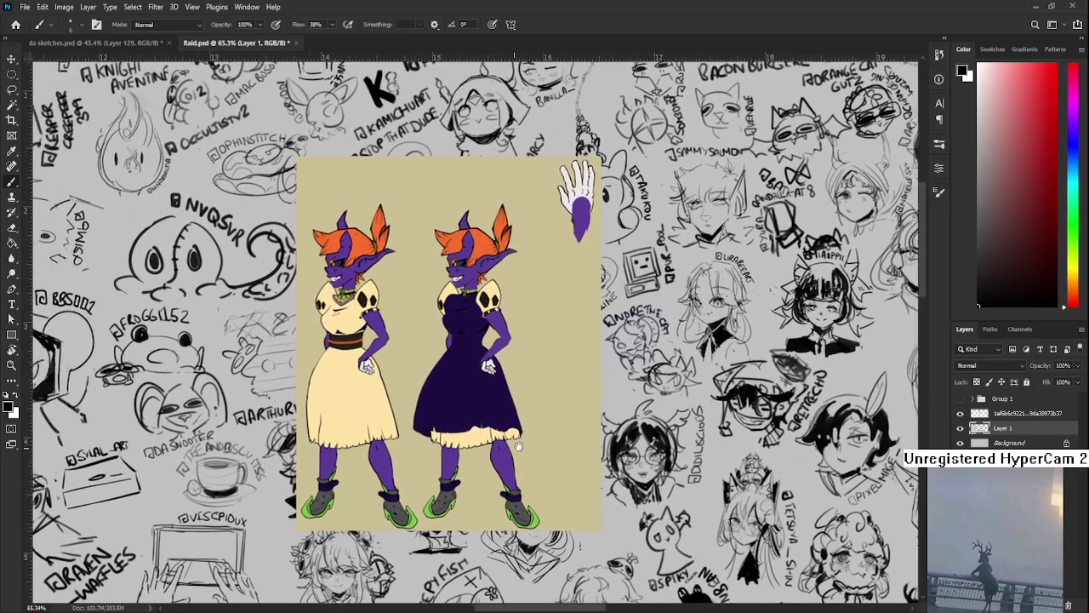
pyautogui.moveTo(474, 455); pyautogui.dragTo(507, 440)
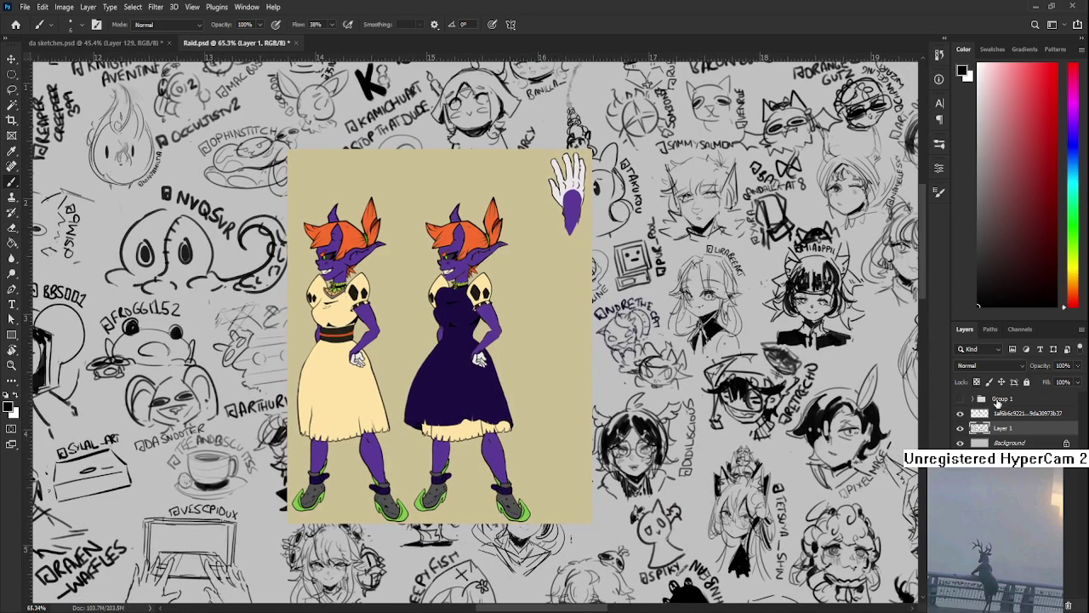
pyautogui.click(1013, 414)
# Delete the goblin reference layer and rotate the canvas view about 42 degrees
pyautogui.click(1067, 605)
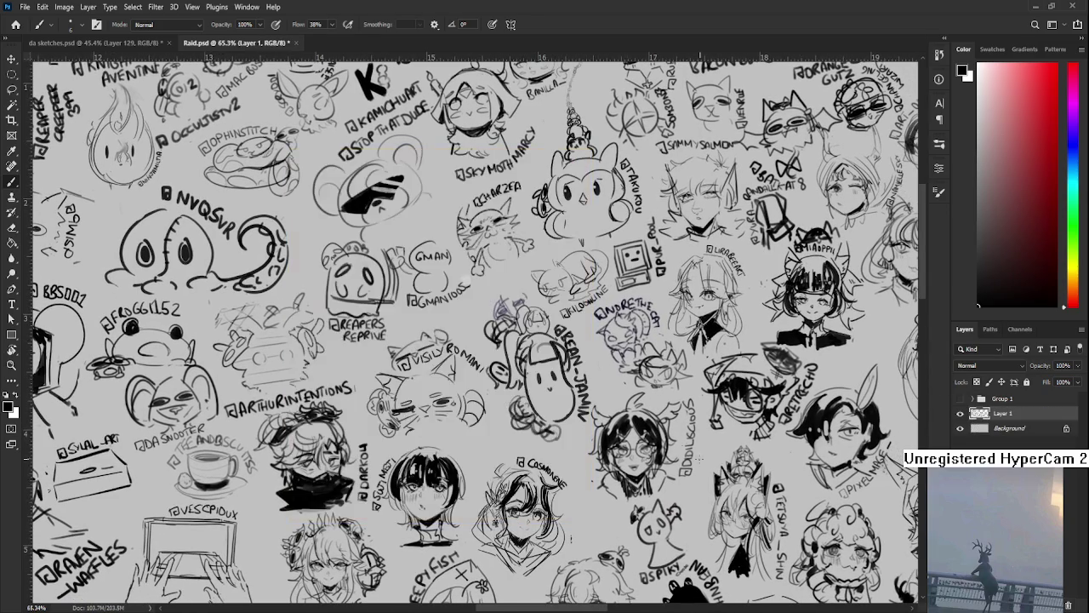
pyautogui.scroll(3, 644, 357)
pyautogui.scroll(2, 644, 358)
pyautogui.scroll(1, 644, 357)
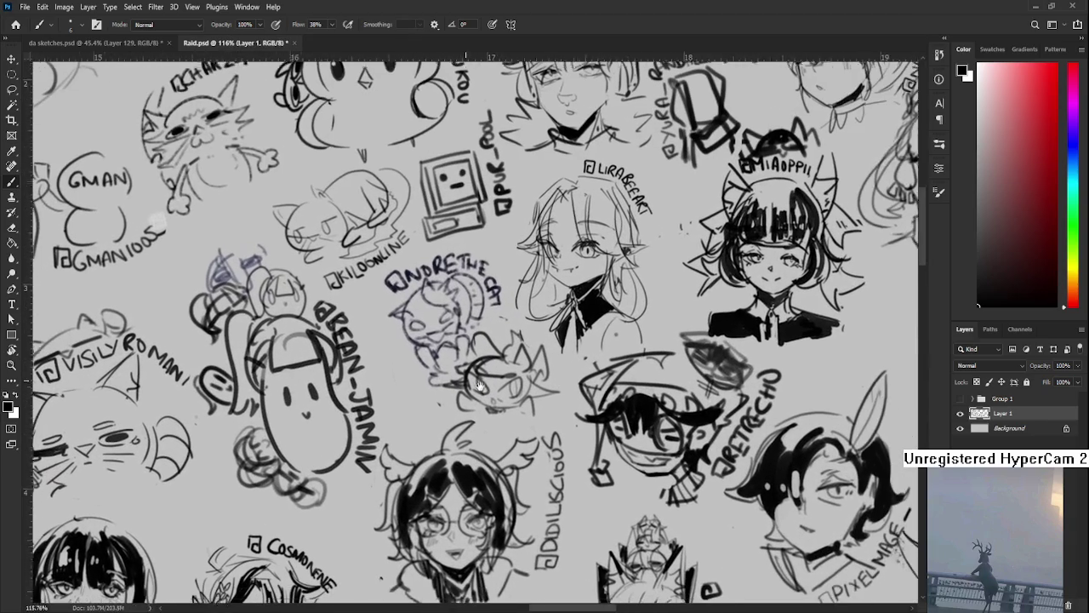
pyautogui.scroll(1, 602, 398)
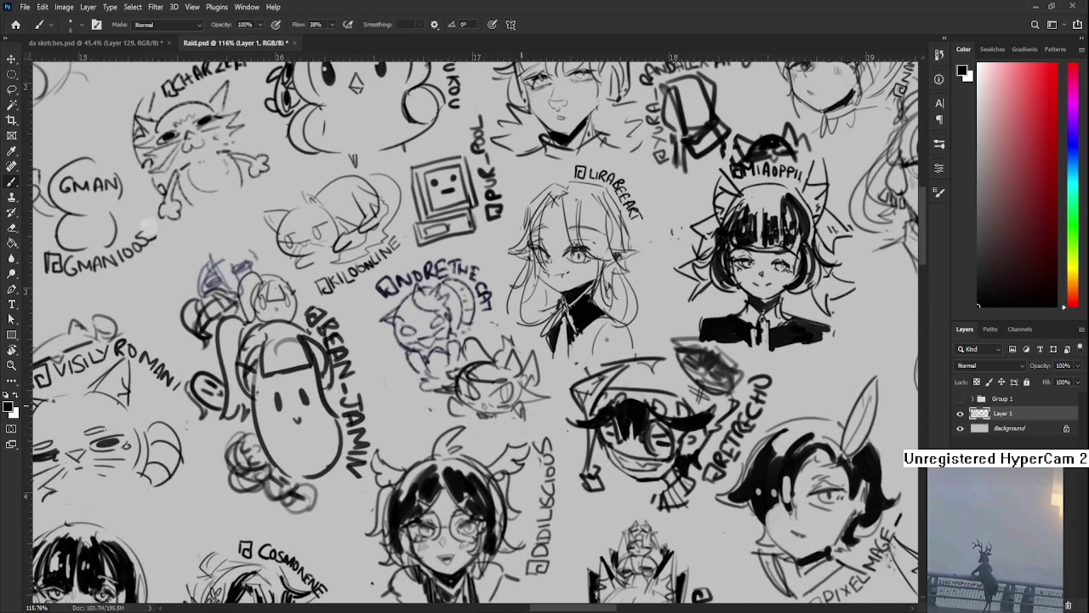
pyautogui.press('r')
pyautogui.moveTo(508, 411)
pyautogui.mouseDown()
pyautogui.moveTo(448, 437)
pyautogui.moveTo(453, 416)
pyautogui.moveTo(479, 460)
pyautogui.moveTo(468, 386)
pyautogui.mouseUp()
pyautogui.press('r')
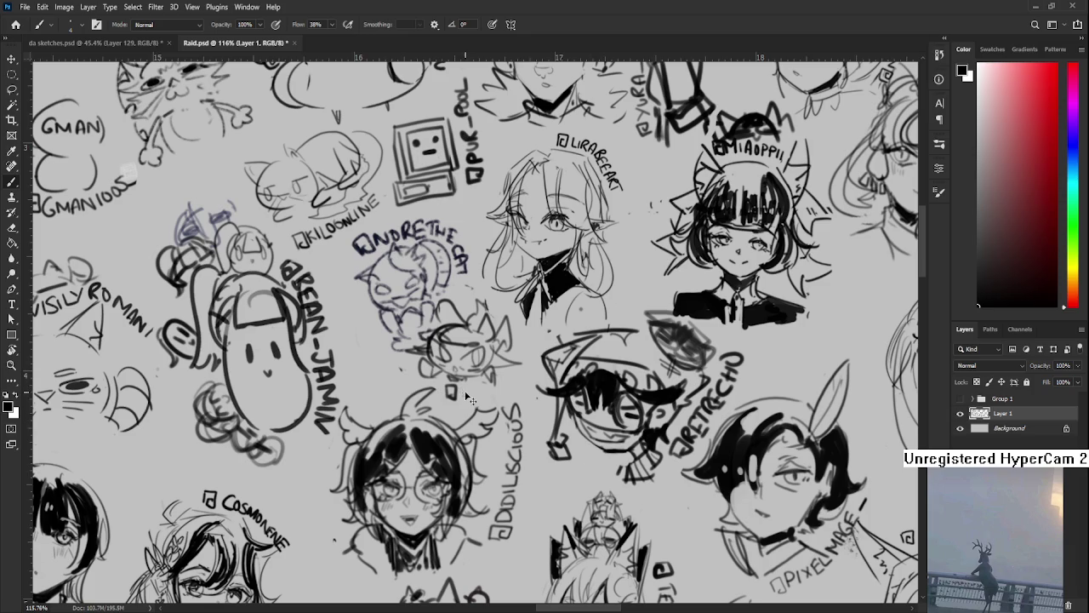
# Turn the wall view back to nearly upright and close Raid.psd
pyautogui.moveTo(450, 393)
pyautogui.mouseDown()
pyautogui.moveTo(443, 403)
pyautogui.moveTo(486, 393)
pyautogui.moveTo(451, 418)
pyautogui.moveTo(453, 401)
pyautogui.mouseUp()
pyautogui.press('r')
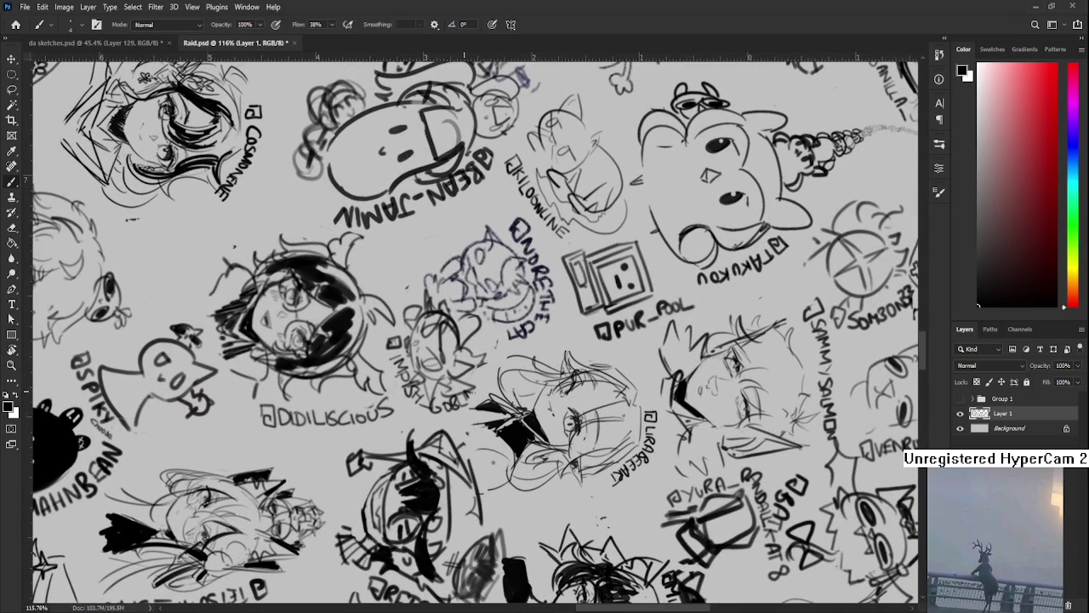
pyautogui.press('r')
pyautogui.moveTo(482, 385); pyautogui.dragTo(459, 400)
pyautogui.scroll(-10, 579, 391)
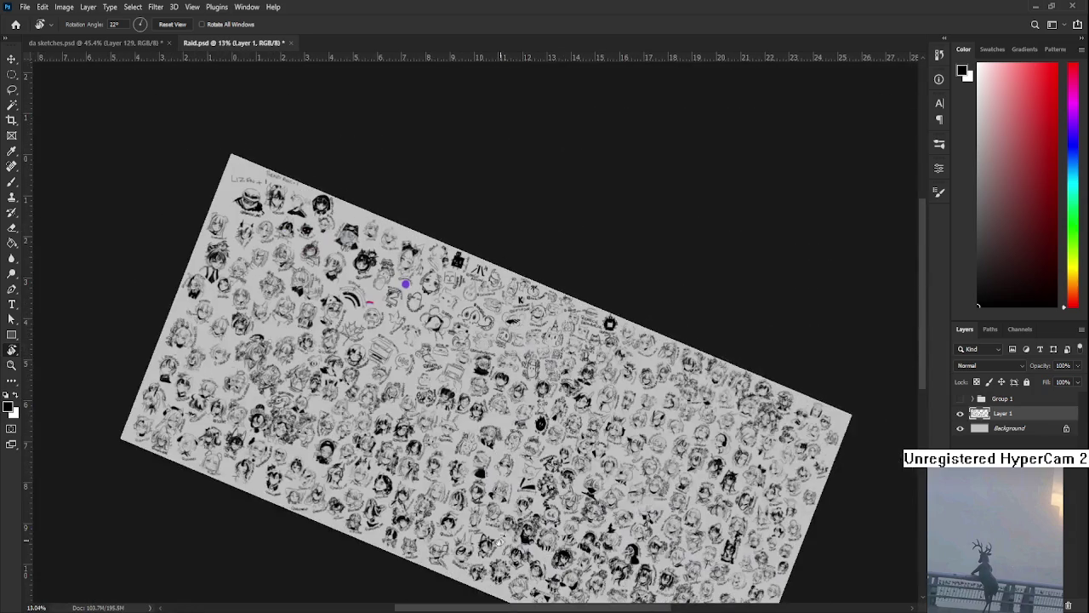
pyautogui.moveTo(564, 366)
pyautogui.mouseDown()
pyautogui.moveTo(621, 482)
pyautogui.moveTo(596, 502)
pyautogui.mouseUp()
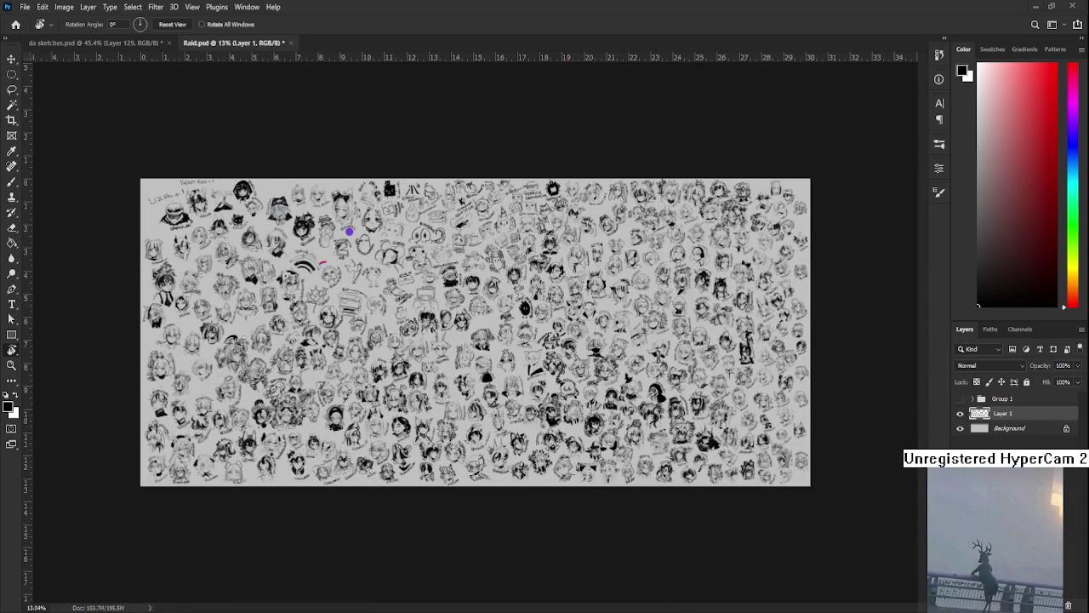
pyautogui.scroll(2, 585, 269)
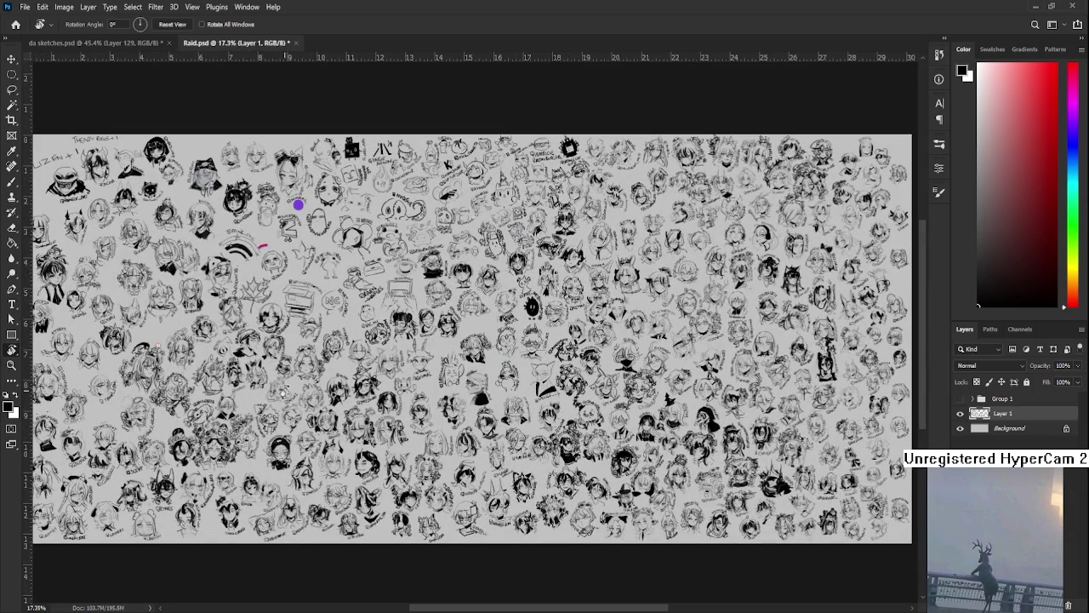
pyautogui.click(295, 43)
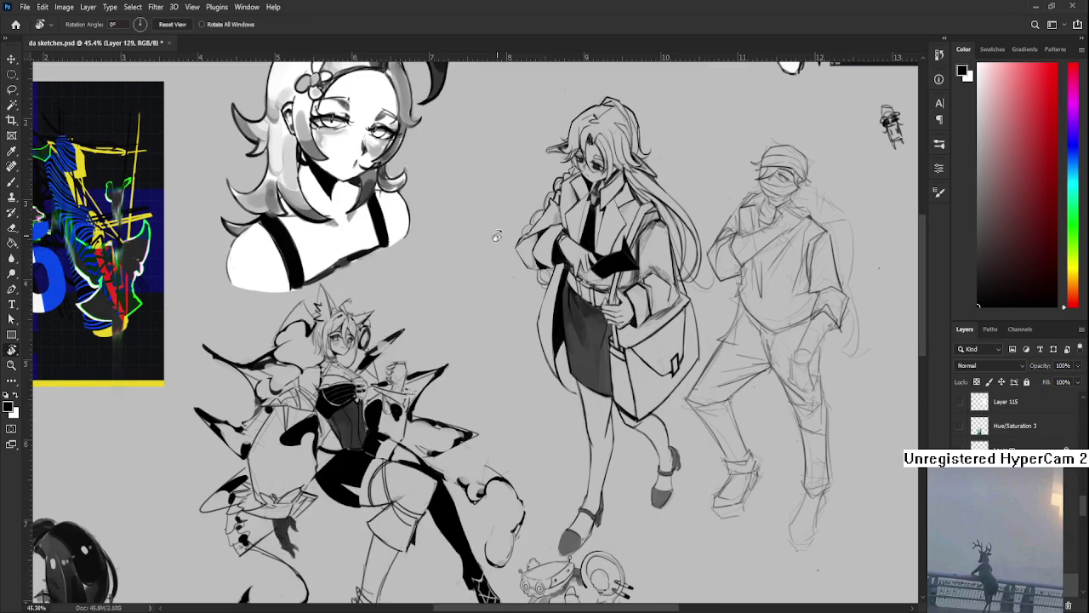
# Zoom in on the masked man's legs and ready the Eraser at size 45
pyautogui.moveTo(497, 236)
pyautogui.mouseDown()
pyautogui.moveTo(424, 248)
pyautogui.moveTo(278, 345)
pyautogui.moveTo(225, 338)
pyautogui.mouseUp()
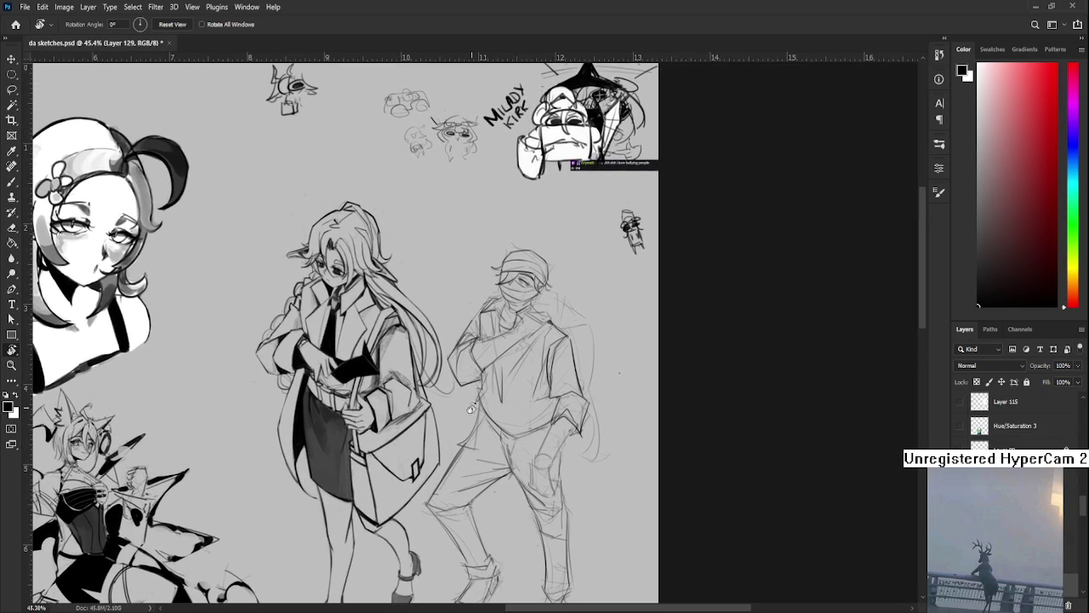
pyautogui.scroll(2, 495, 372)
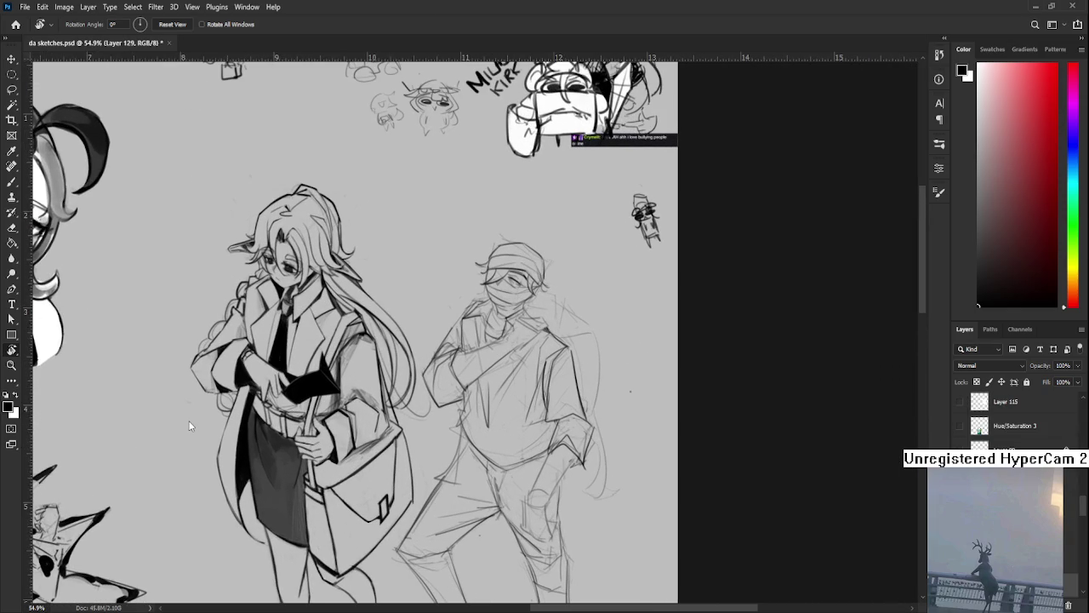
pyautogui.scroll(1, 524, 434)
pyautogui.scroll(1, 523, 438)
pyautogui.scroll(1, 523, 440)
pyautogui.moveTo(523, 440)
pyautogui.mouseDown()
pyautogui.moveTo(473, 454)
pyautogui.moveTo(488, 319)
pyautogui.mouseUp()
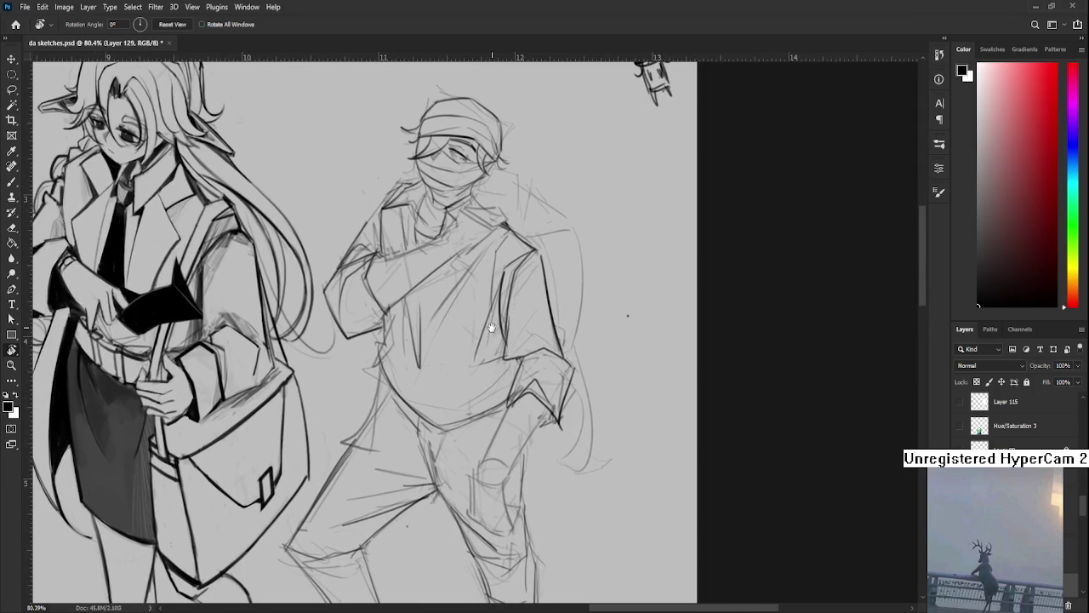
pyautogui.moveTo(428, 451); pyautogui.dragTo(436, 387)
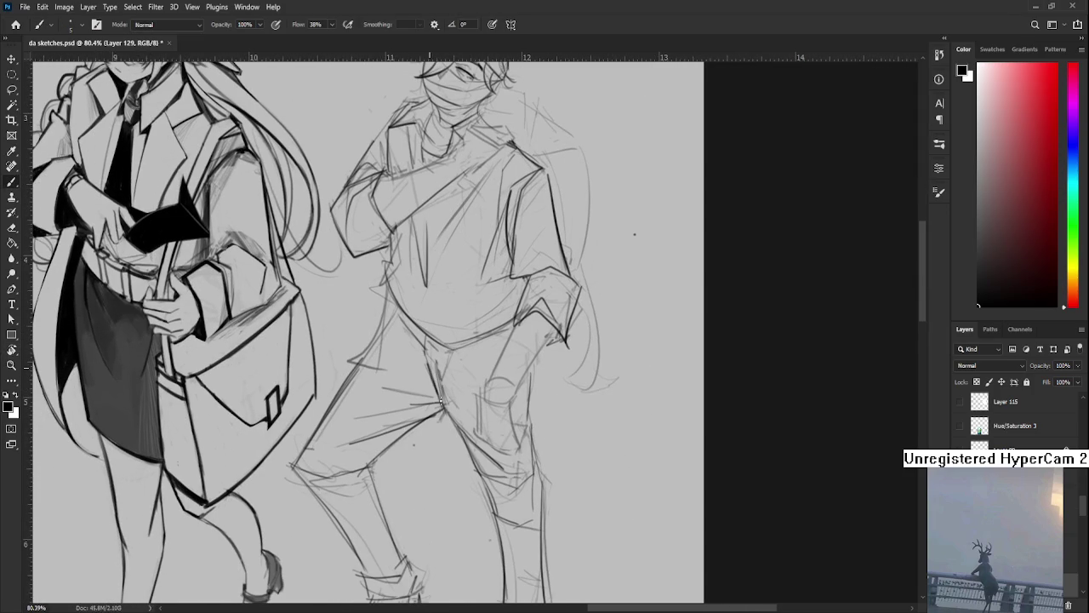
pyautogui.moveTo(457, 377); pyautogui.dragTo(431, 406)
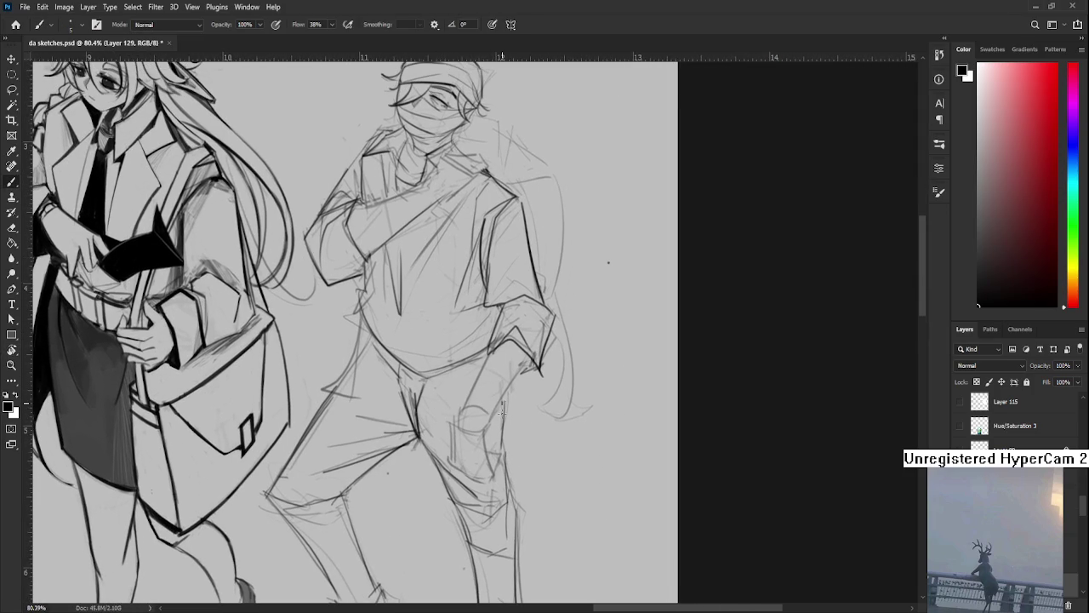
pyautogui.moveTo(504, 494)
pyautogui.mouseDown()
pyautogui.moveTo(502, 437)
pyautogui.moveTo(491, 446)
pyautogui.mouseUp()
pyautogui.press('e')
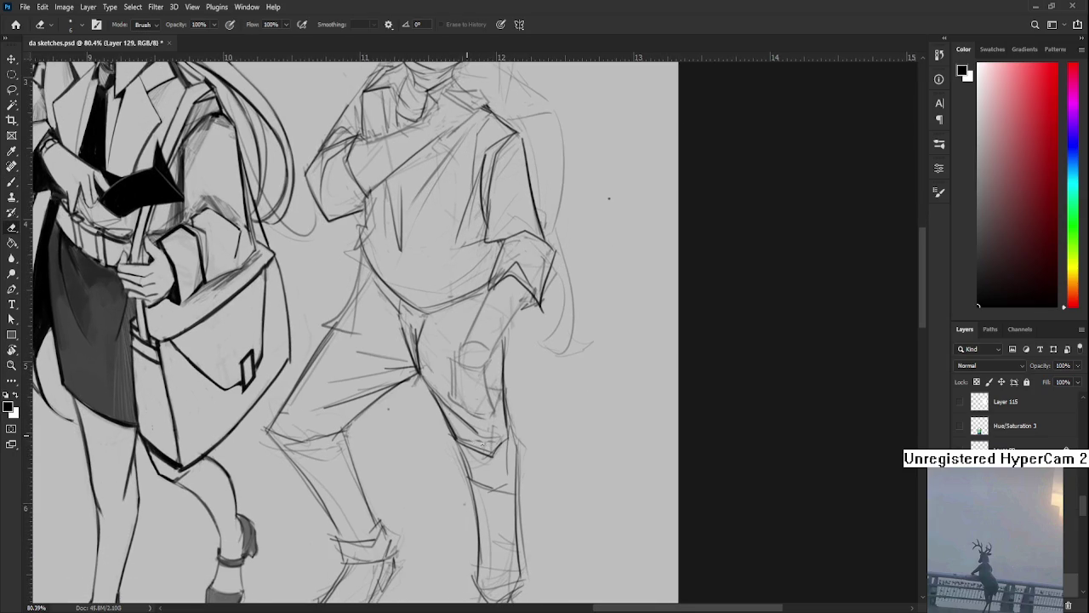
pyautogui.press(']')
pyautogui.press(']')
pyautogui.press(']')
pyautogui.scroll(-5, 609, 198)
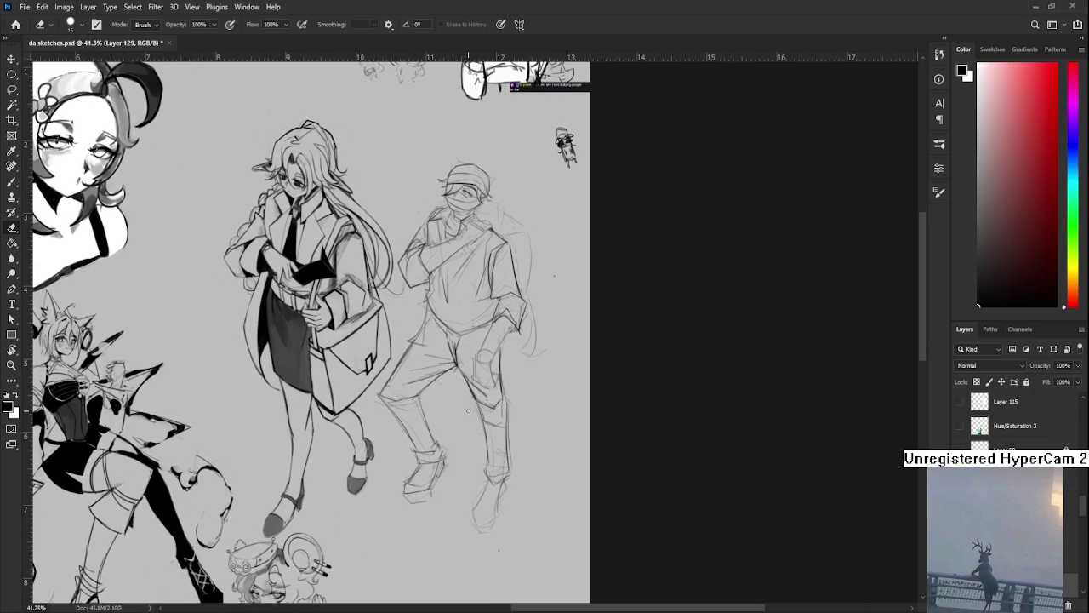
# Erase the stray line on the masked man's leg and sketch cuff strokes around his lower leg
pyautogui.moveTo(482, 404); pyautogui.dragTo(502, 425)
pyautogui.press('b')
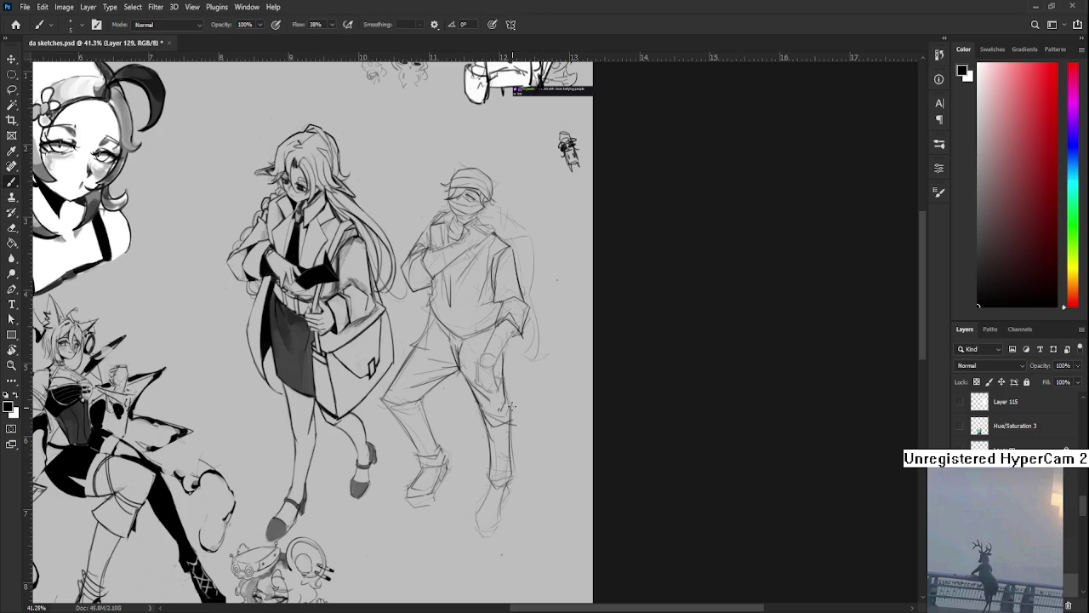
pyautogui.moveTo(509, 431); pyautogui.dragTo(503, 409)
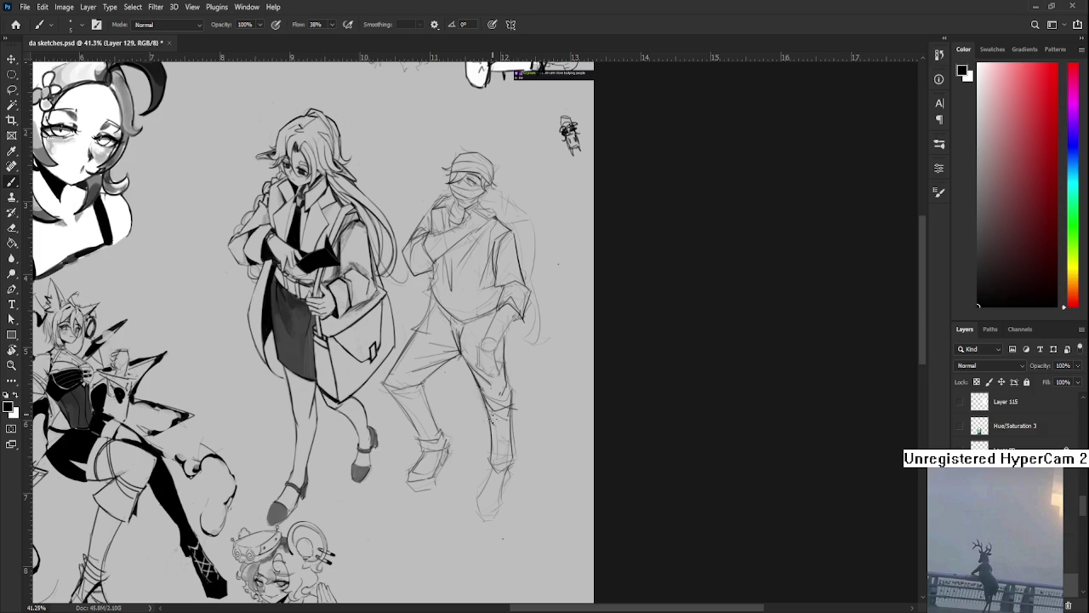
pyautogui.moveTo(492, 440); pyautogui.dragTo(511, 444)
pyautogui.moveTo(488, 453)
pyautogui.mouseDown()
pyautogui.moveTo(500, 440)
pyautogui.moveTo(516, 458)
pyautogui.moveTo(514, 444)
pyautogui.mouseUp()
pyautogui.press('e')
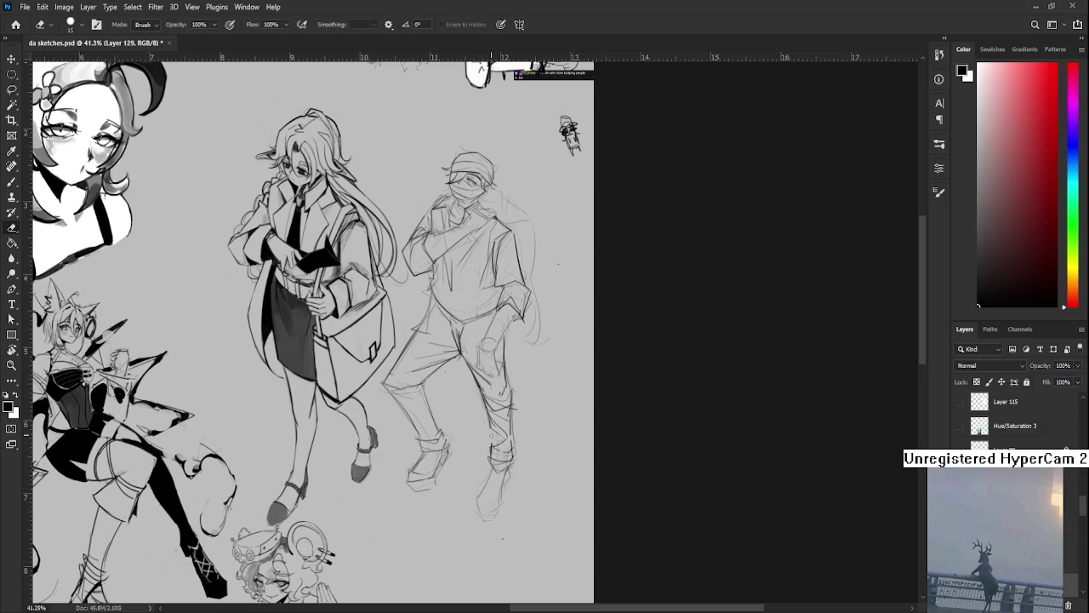
pyautogui.press('b')
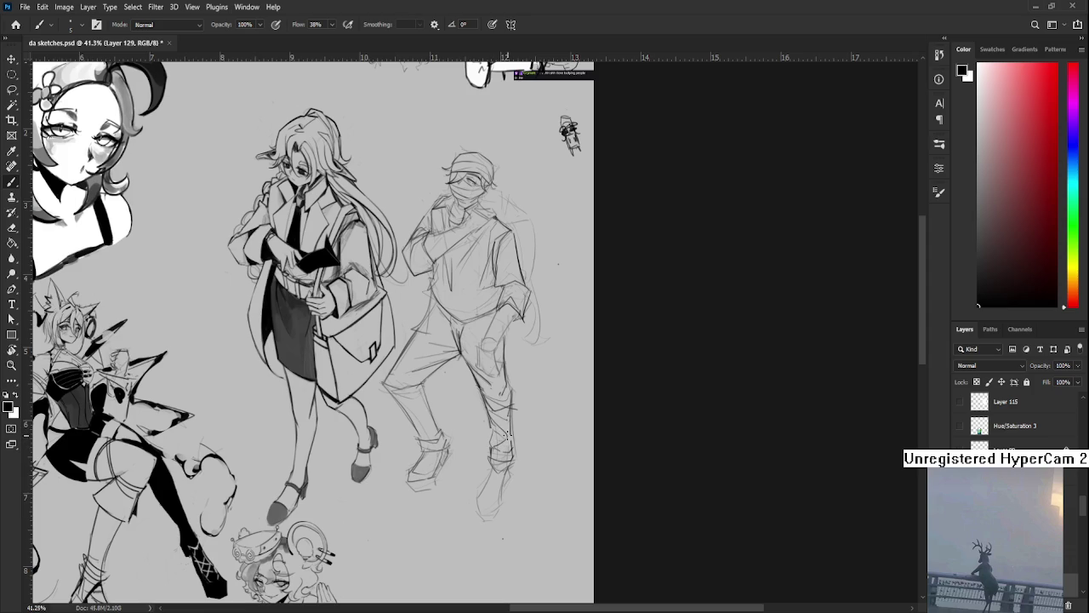
pyautogui.press('e')
pyautogui.press('b')
pyautogui.moveTo(508, 431); pyautogui.dragTo(514, 443)
pyautogui.scroll(-3, 516, 442)
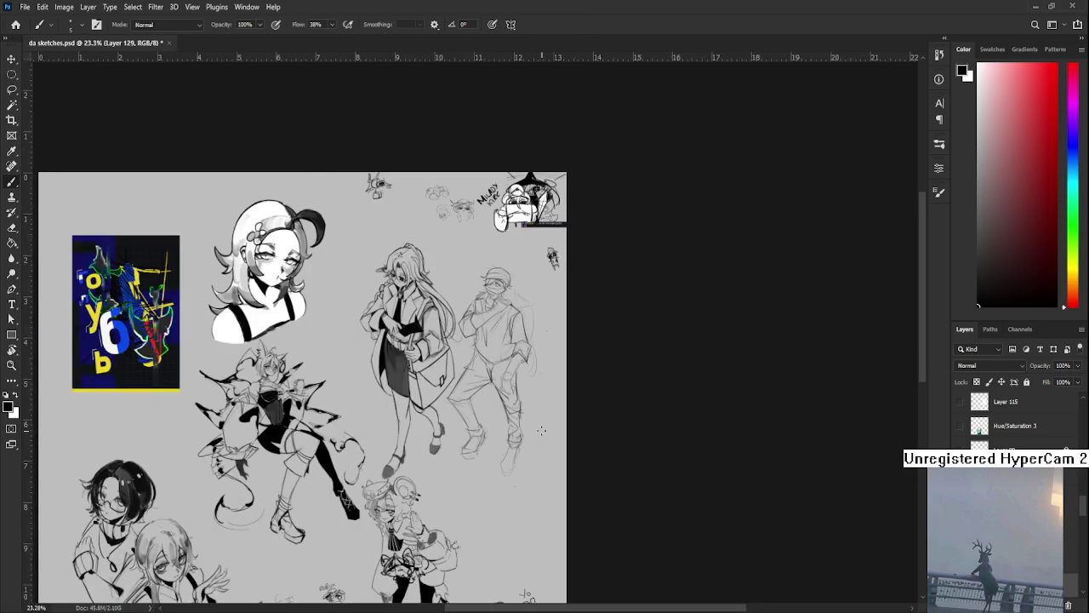
# Lighten a bit of leg line, then draw along the ankle's right edge and the knee's outer edge
pyautogui.scroll(3, 542, 431)
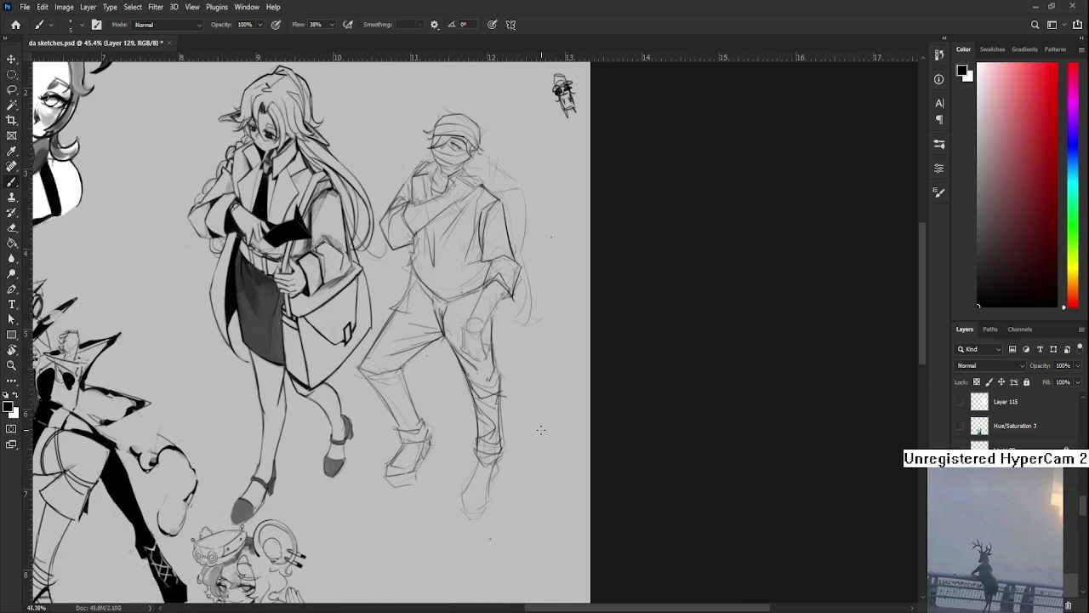
pyautogui.press('e')
pyautogui.moveTo(478, 419); pyautogui.dragTo(478, 431)
pyautogui.press('b')
pyautogui.moveTo(501, 402)
pyautogui.mouseDown()
pyautogui.moveTo(507, 441)
pyautogui.moveTo(498, 436)
pyautogui.mouseUp()
pyautogui.moveTo(460, 400); pyautogui.dragTo(500, 422)
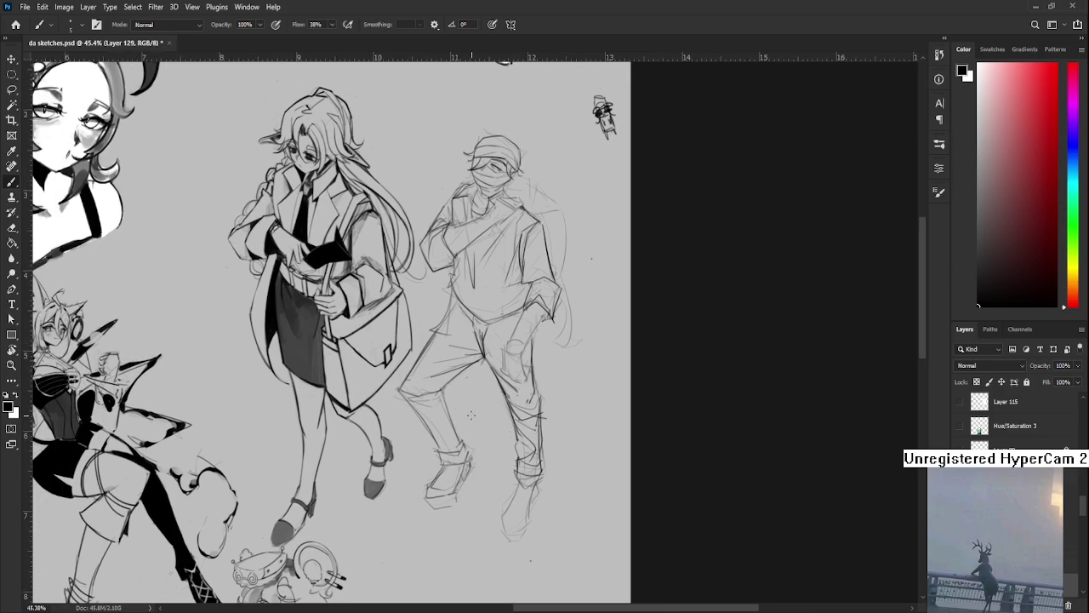
pyautogui.moveTo(403, 389)
pyautogui.mouseDown()
pyautogui.moveTo(437, 406)
pyautogui.moveTo(439, 451)
pyautogui.moveTo(459, 448)
pyautogui.mouseUp()
pyautogui.scroll(-3, 581, 350)
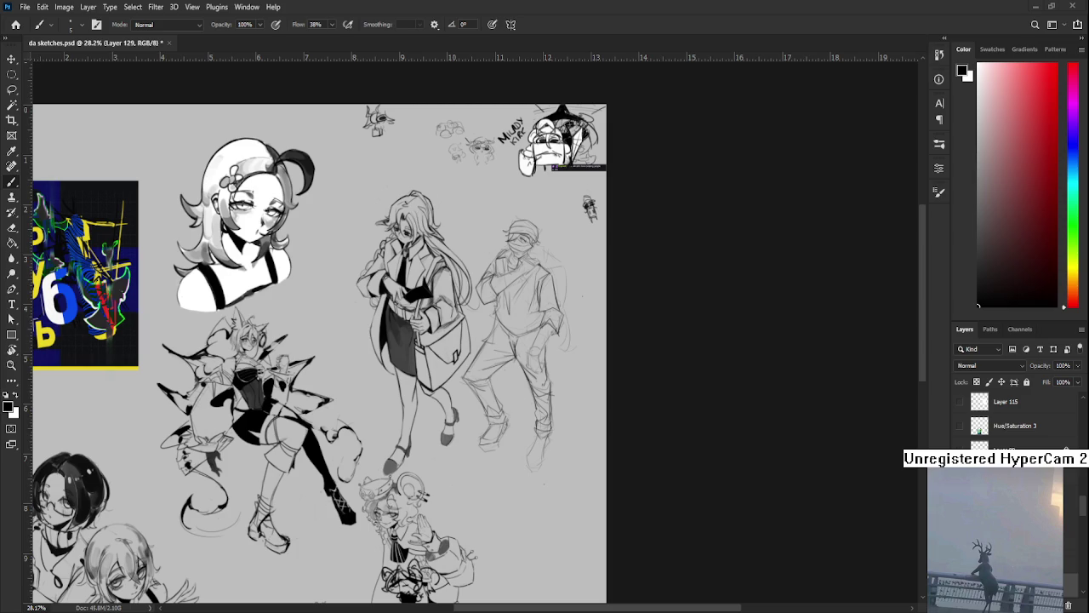
# Zoom to 49.9% and pan onto the masked man's feet, undoing one stroke
pyautogui.scroll(2, 560, 288)
pyautogui.scroll(1, 537, 273)
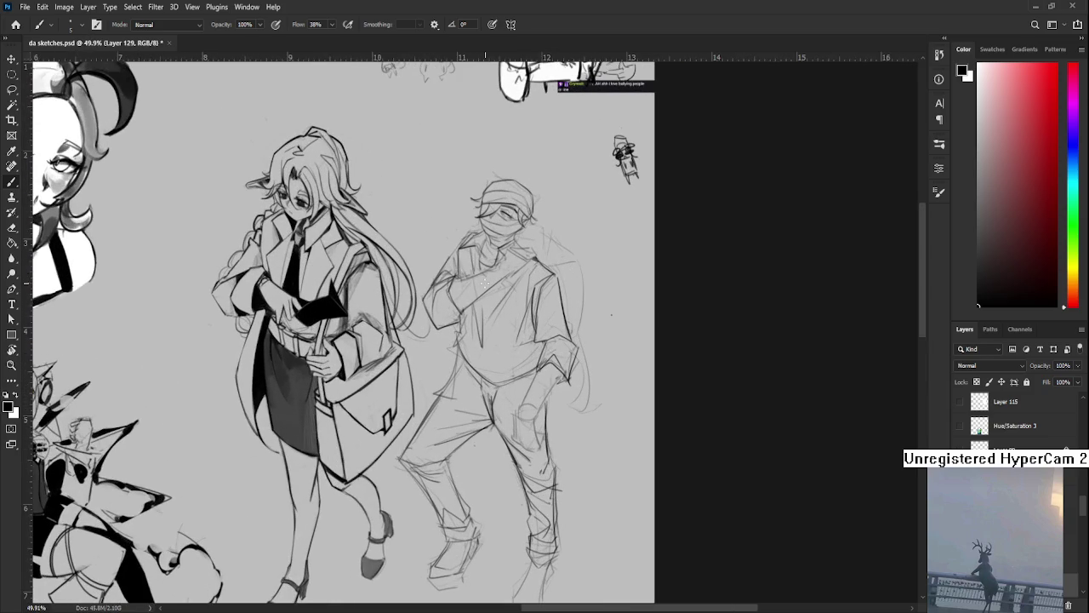
pyautogui.scroll(-2, 442, 383)
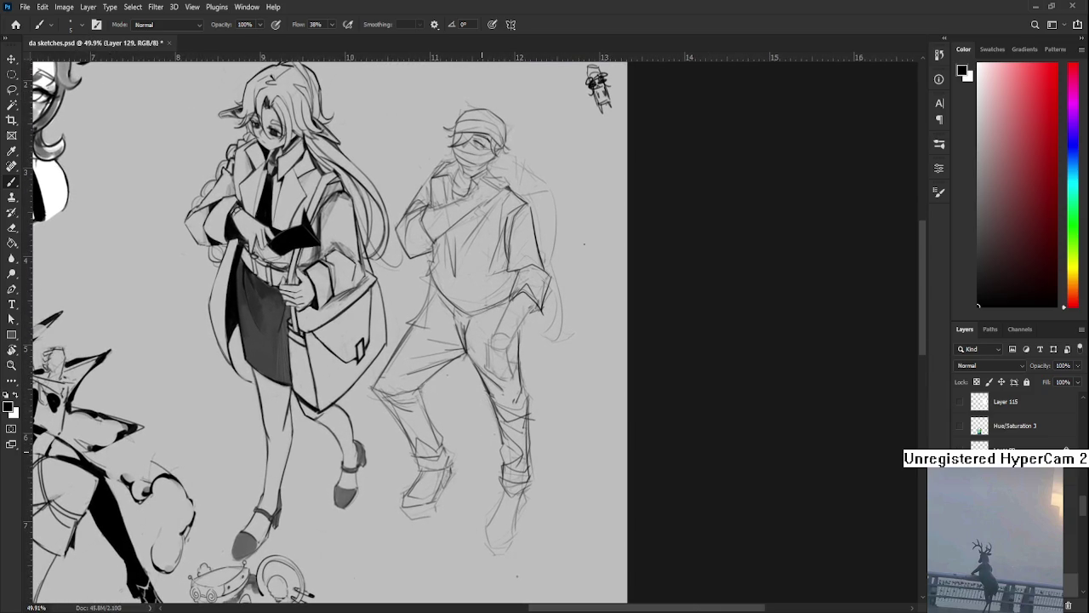
pyautogui.press('e')
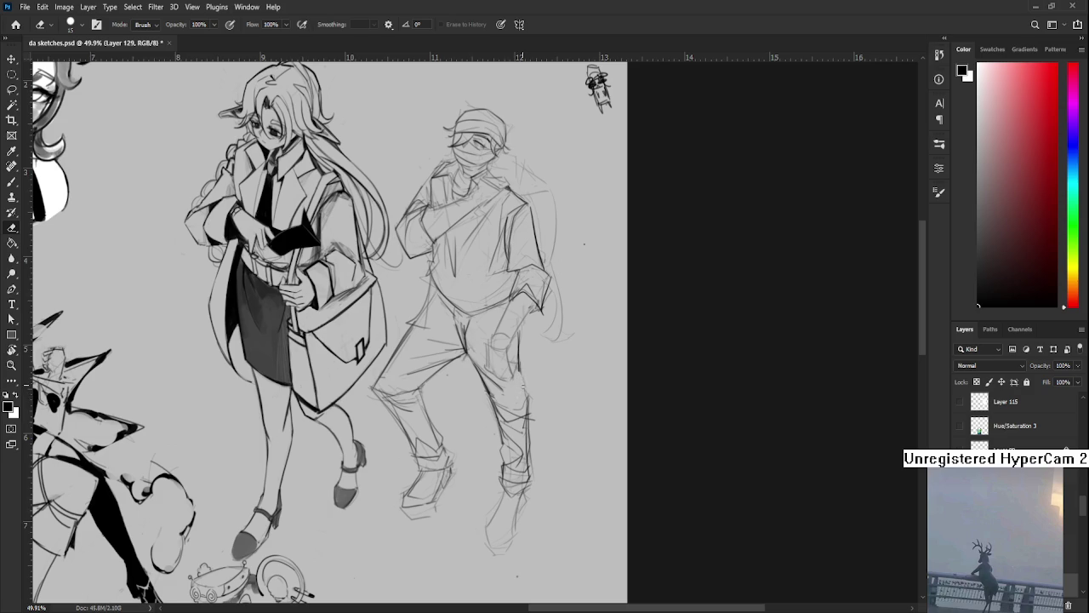
pyautogui.press('b')
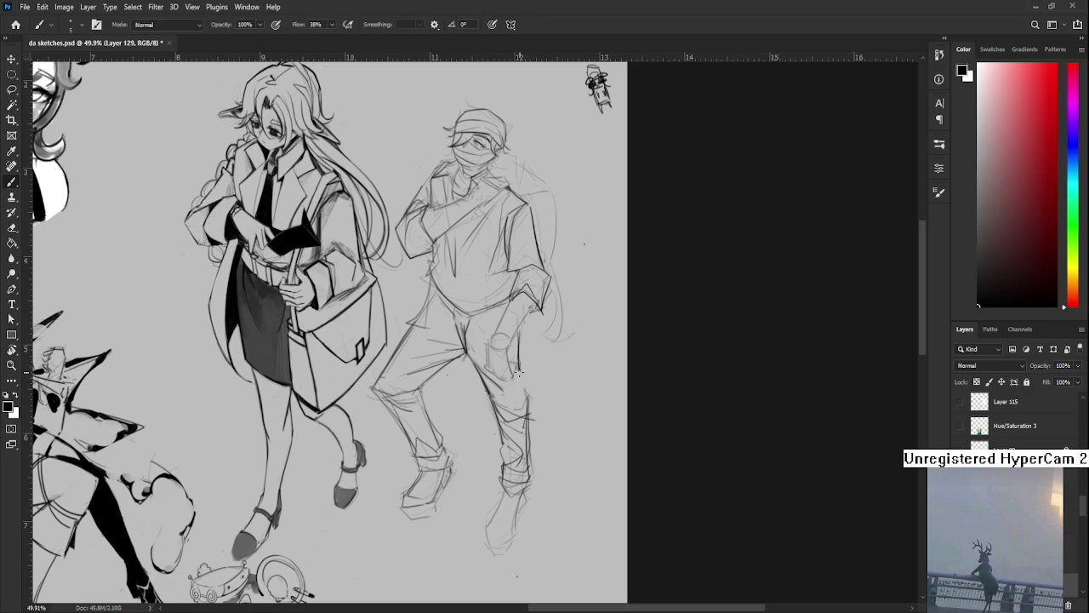
pyautogui.moveTo(478, 447); pyautogui.dragTo(501, 416)
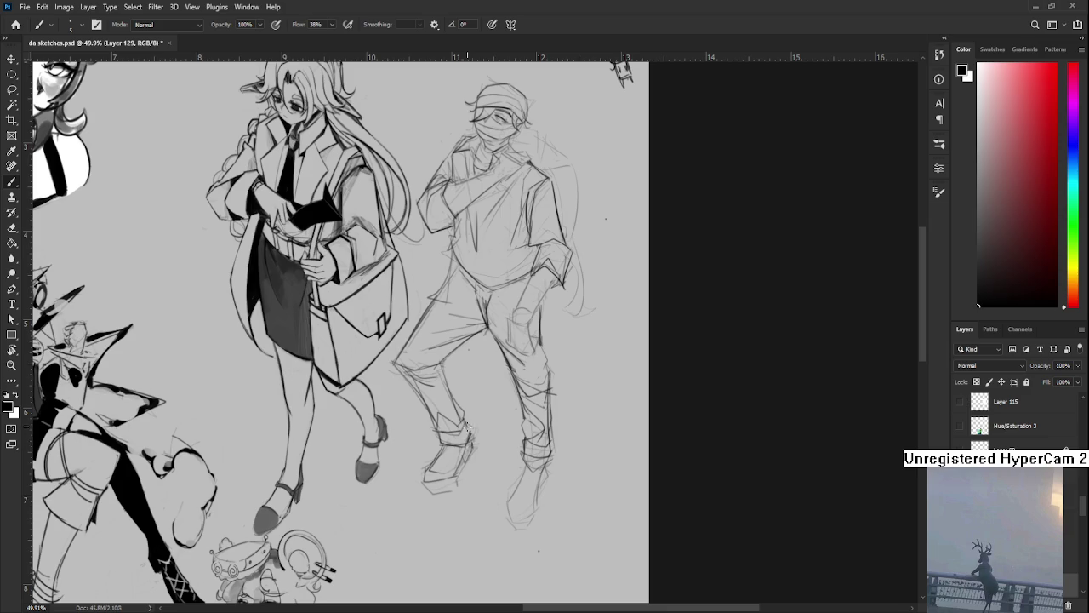
pyautogui.hotkey('ctrl', 'z')
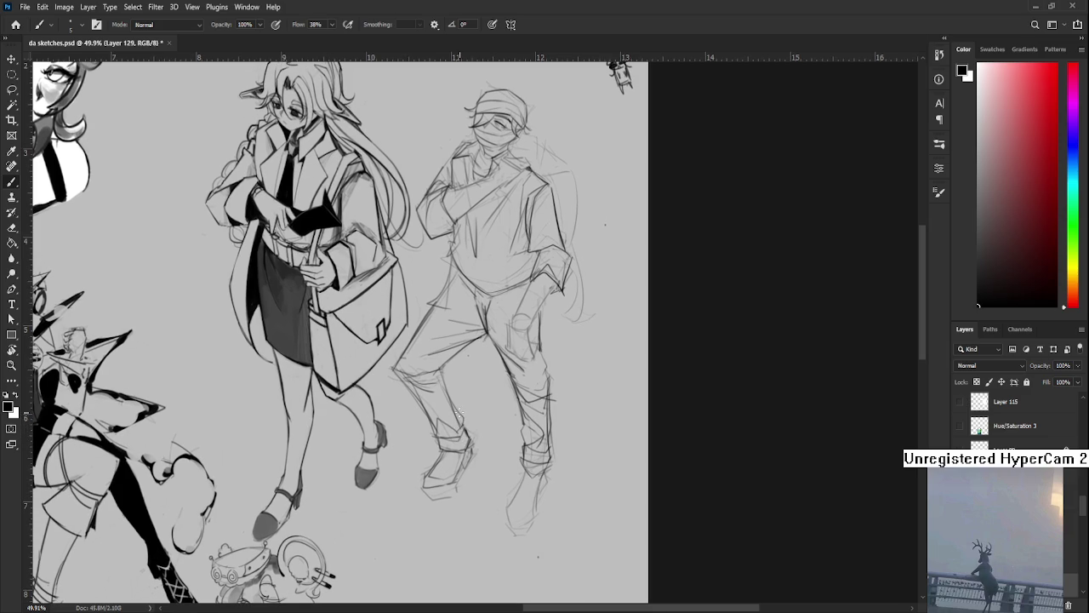
pyautogui.press('e')
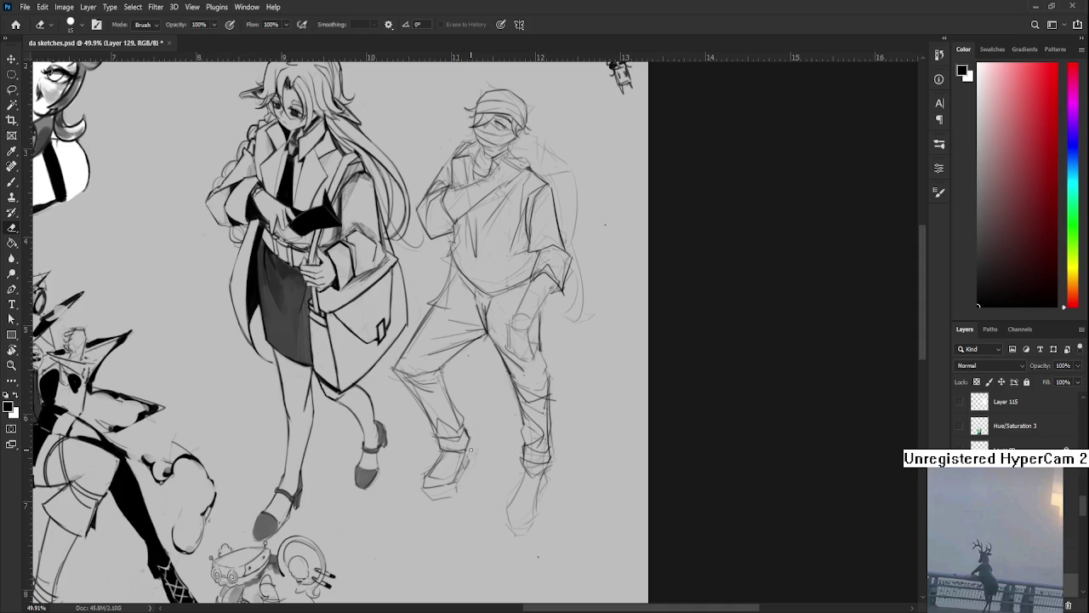
pyautogui.press('b')
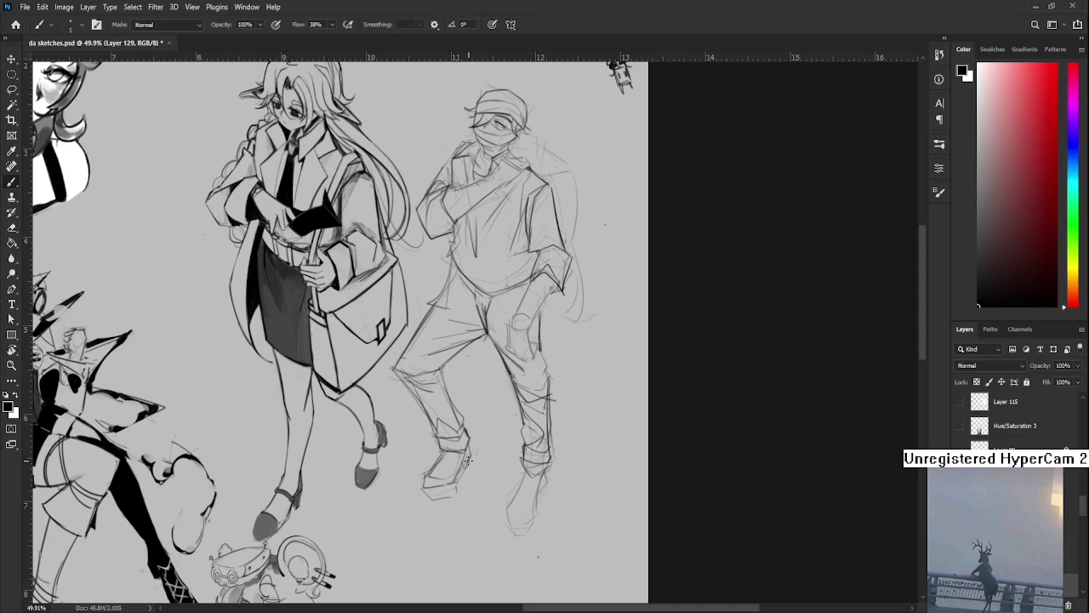
pyautogui.moveTo(577, 455)
pyautogui.mouseDown()
pyautogui.moveTo(503, 410)
pyautogui.moveTo(471, 465)
pyautogui.mouseUp()
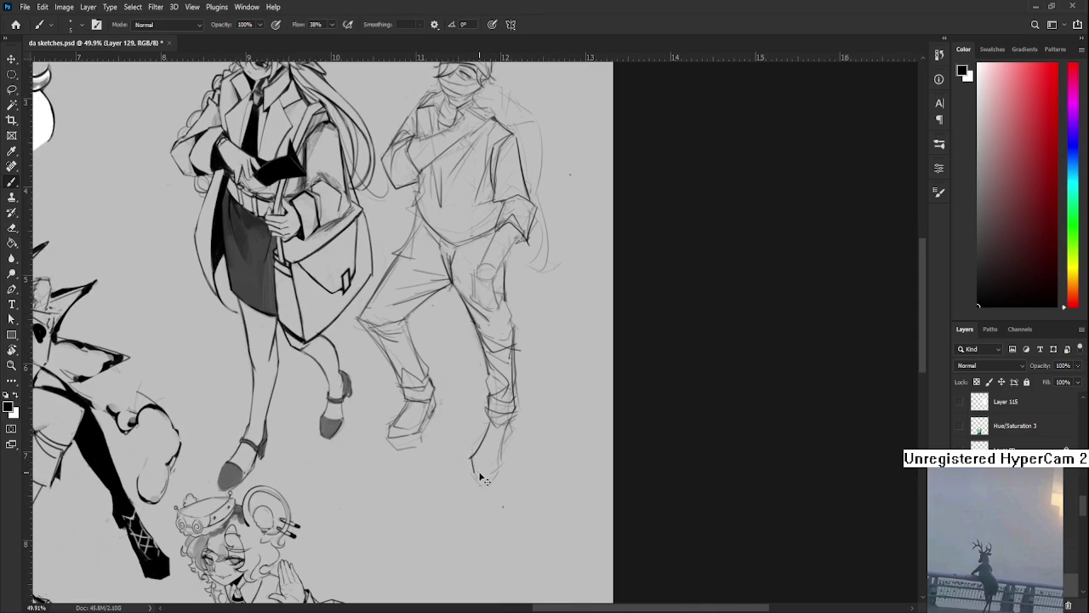
# Draw 38%-flow strokes closing the bottom and side of the masked man's nearer shoe
pyautogui.moveTo(475, 476); pyautogui.dragTo(492, 471)
pyautogui.moveTo(511, 417); pyautogui.dragTo(499, 482)
pyautogui.moveTo(485, 485); pyautogui.dragTo(507, 430)
pyautogui.press('e')
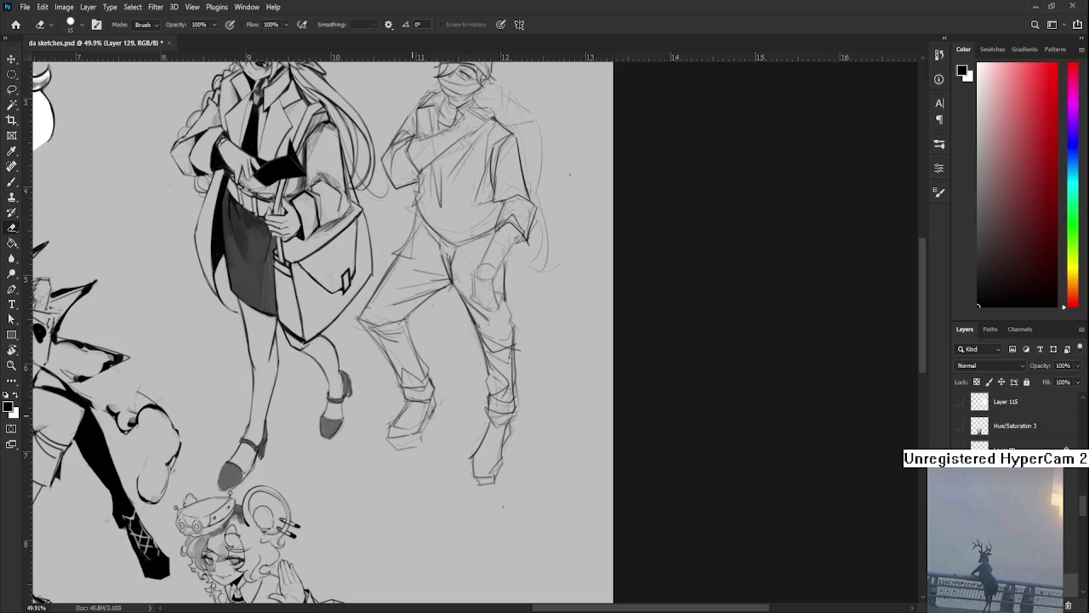
pyautogui.press('b')
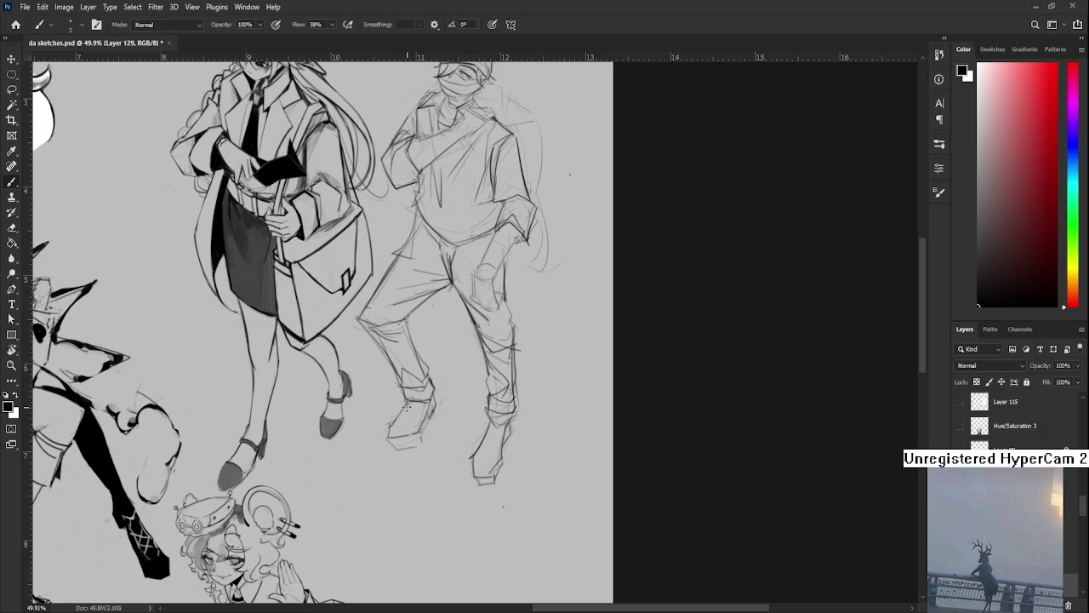